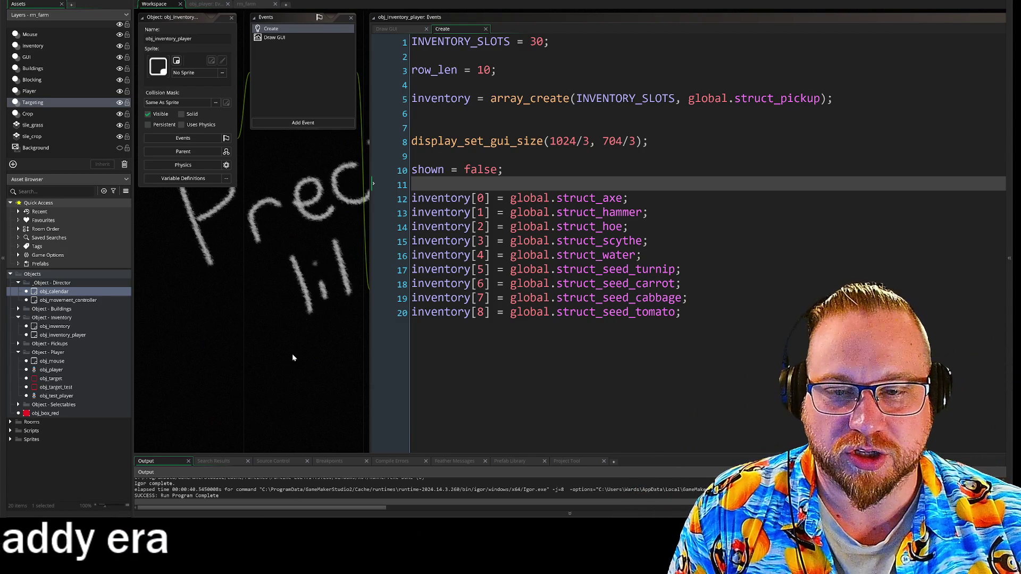
# - Pan the workspace to show obj_test_player's Create event, with its Tools and Inventory regions
pyautogui.scroll(-3, 317, 368)
pyautogui.scroll(4, 326, 336)
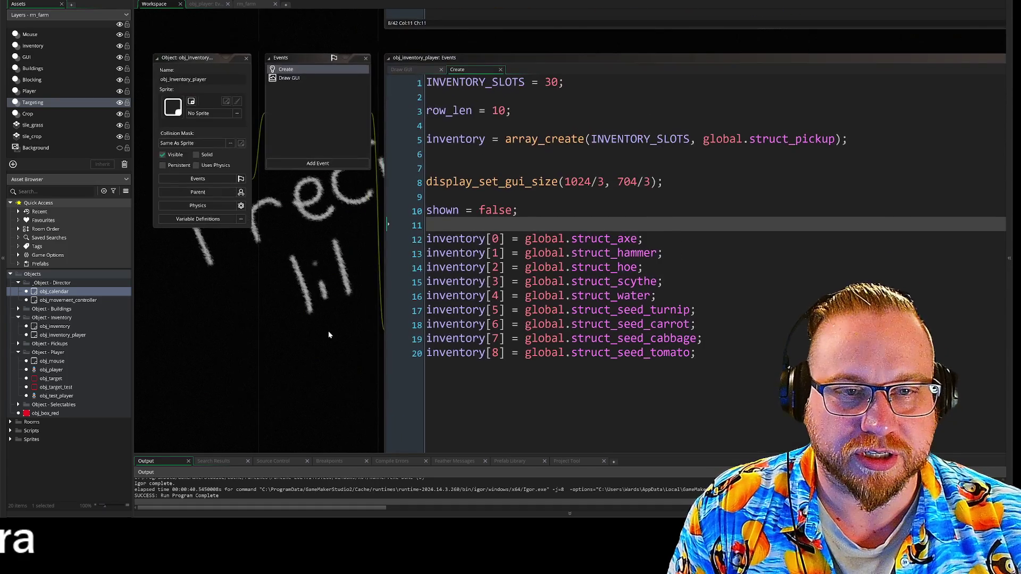
pyautogui.scroll(1, 346, 276)
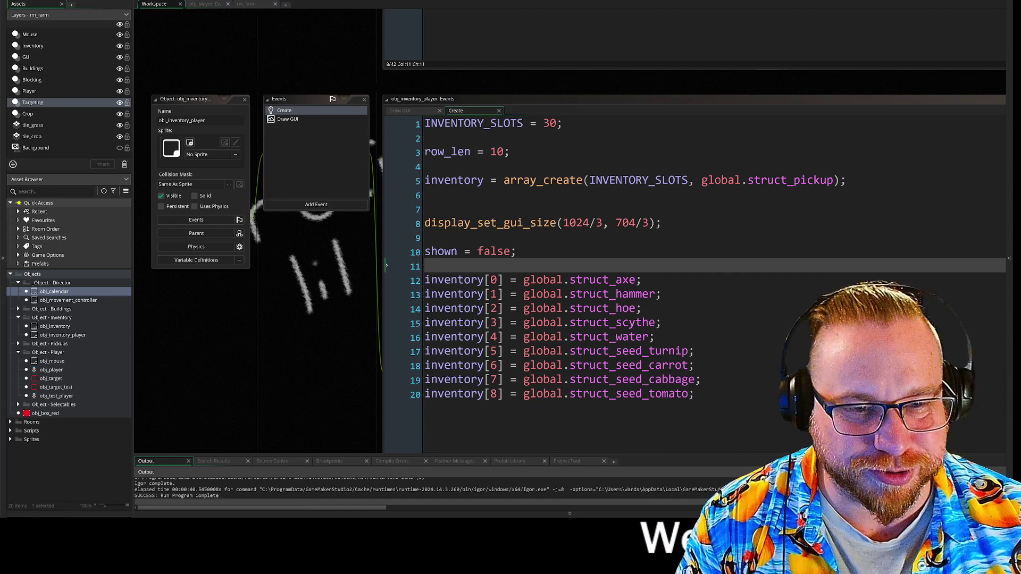
pyautogui.moveTo(329, 358)
pyautogui.mouseDown()
pyautogui.moveTo(286, 356)
pyautogui.moveTo(225, 315)
pyautogui.mouseUp()
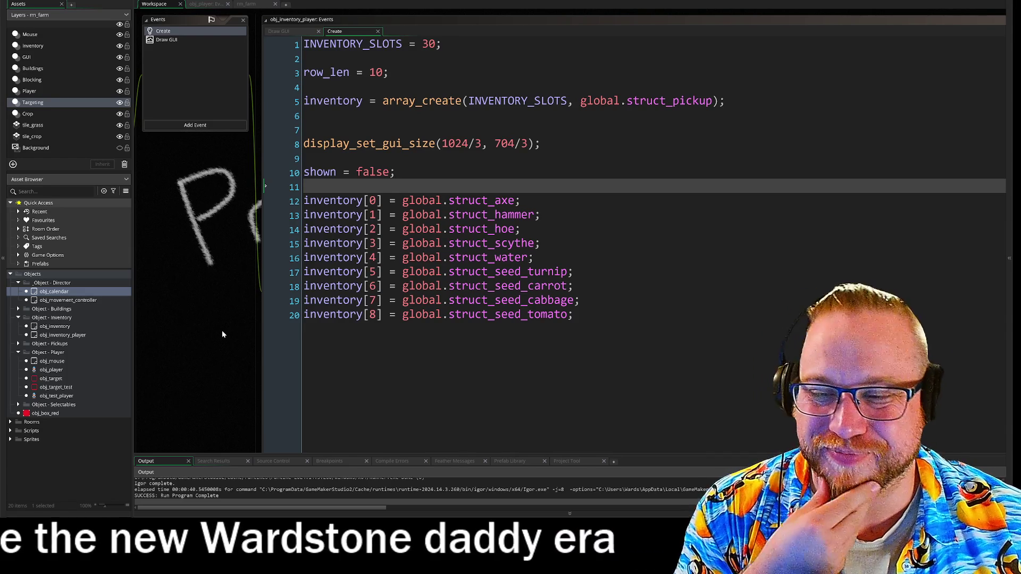
pyautogui.hscroll(1, 224, 336)
pyautogui.moveTo(225, 336); pyautogui.dragTo(238, 337)
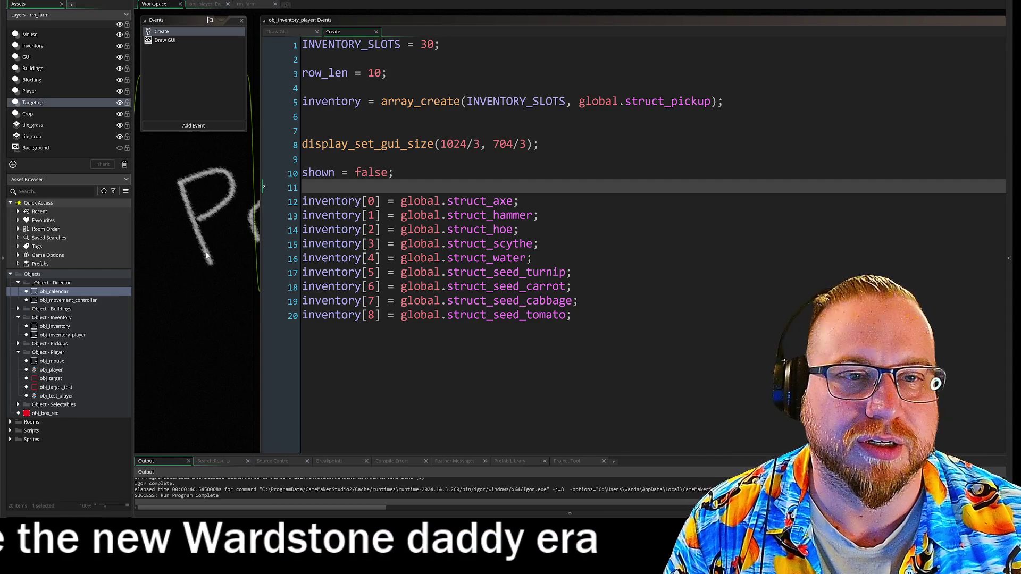
pyautogui.moveTo(216, 265)
pyautogui.mouseDown()
pyautogui.moveTo(259, 292)
pyautogui.moveTo(215, 288)
pyautogui.mouseUp()
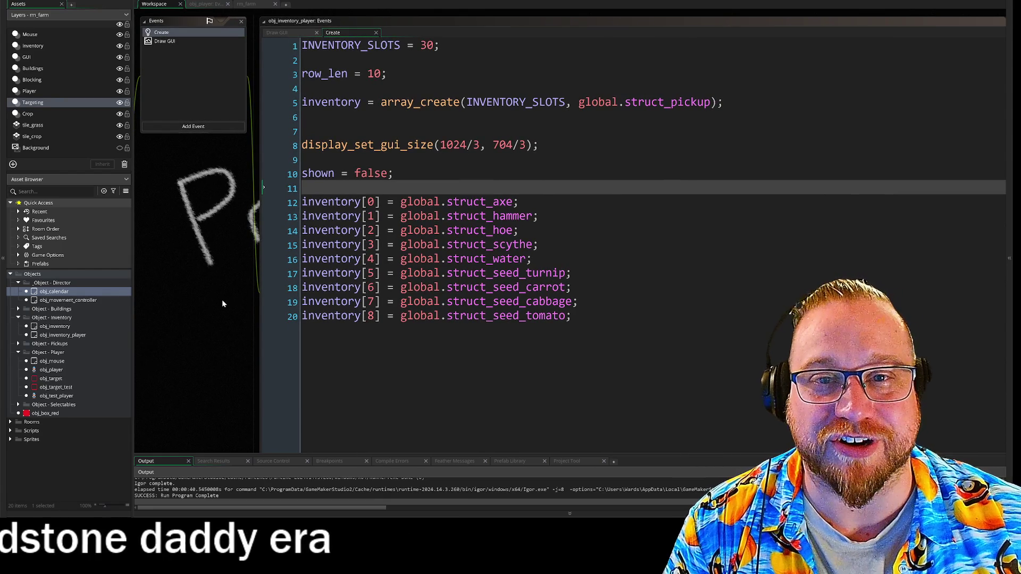
pyautogui.moveTo(222, 299); pyautogui.dragTo(218, 308)
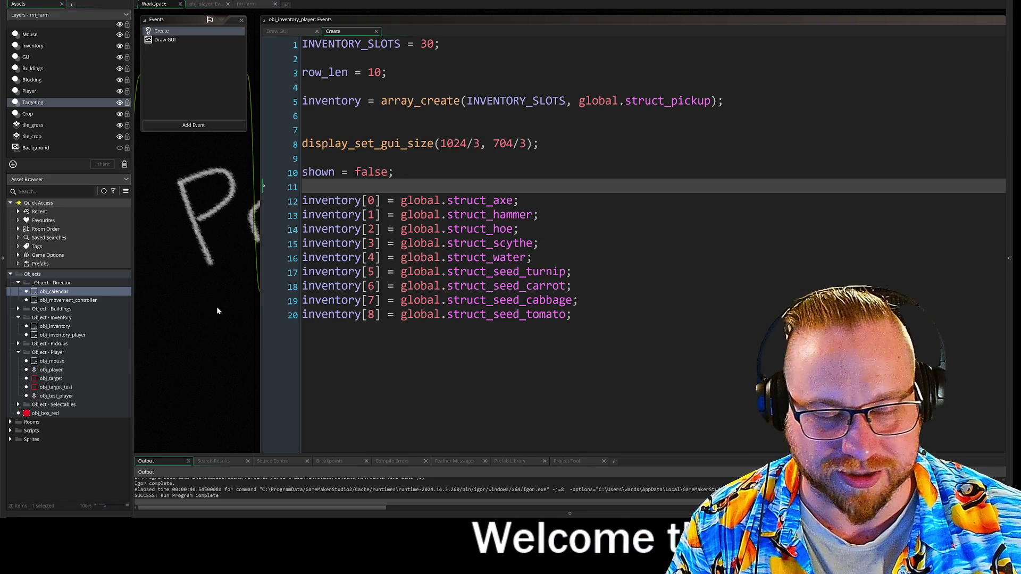
pyautogui.scroll(5, 193, 291)
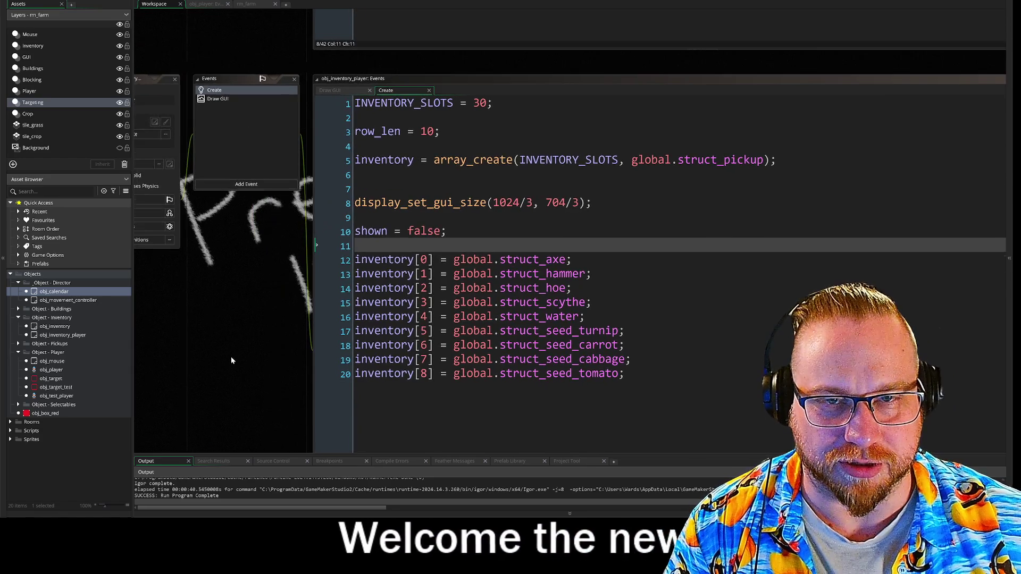
pyautogui.scroll(3, 219, 367)
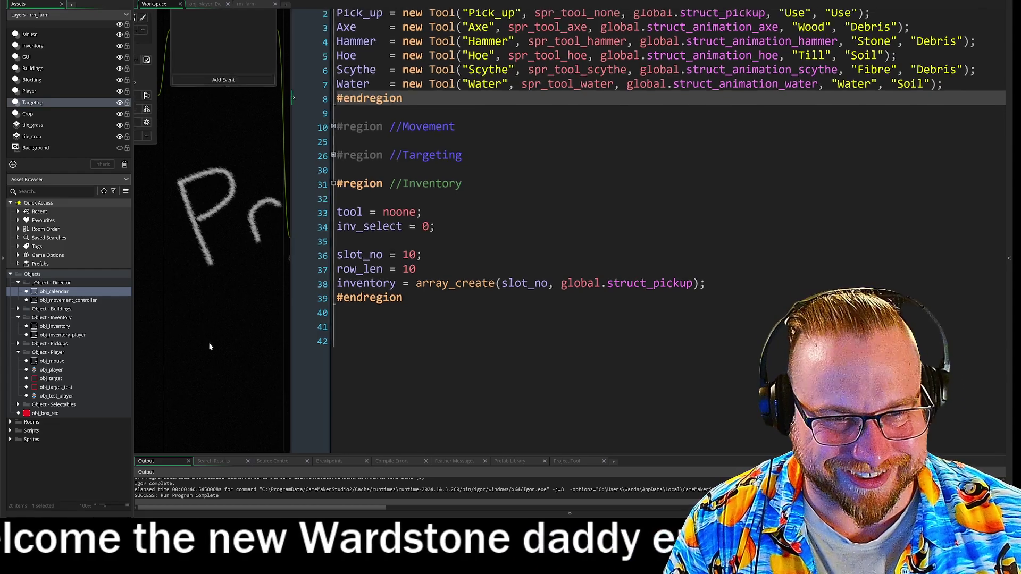
# - Highlight the first three tool definition lines, then save and launch the game with F5
pyautogui.scroll(2, 205, 327)
pyautogui.hscroll(-2, 274, 369)
pyautogui.scroll(-2, 364, 372)
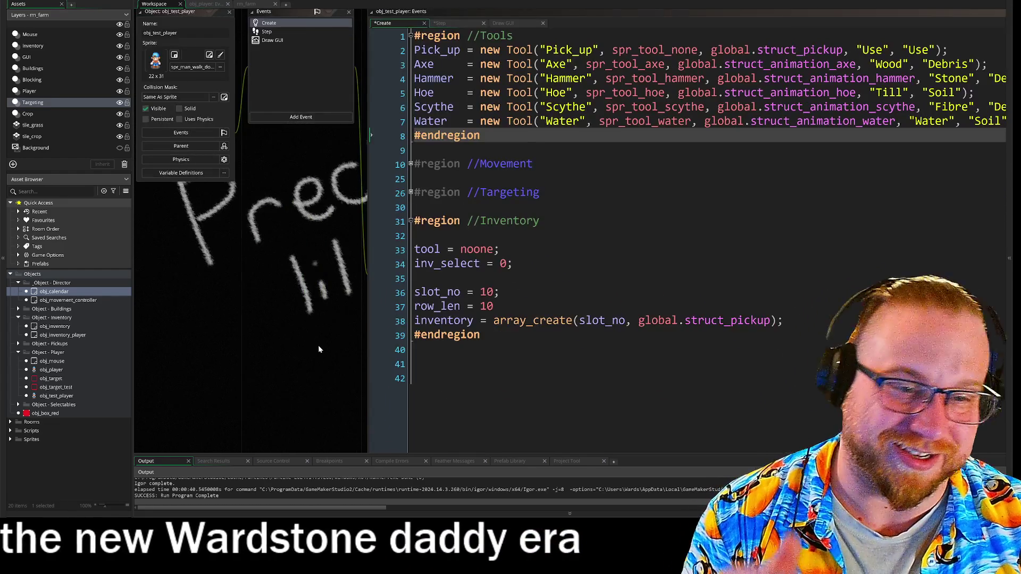
pyautogui.hscroll(2, 320, 348)
pyautogui.moveTo(387, 49); pyautogui.dragTo(596, 78)
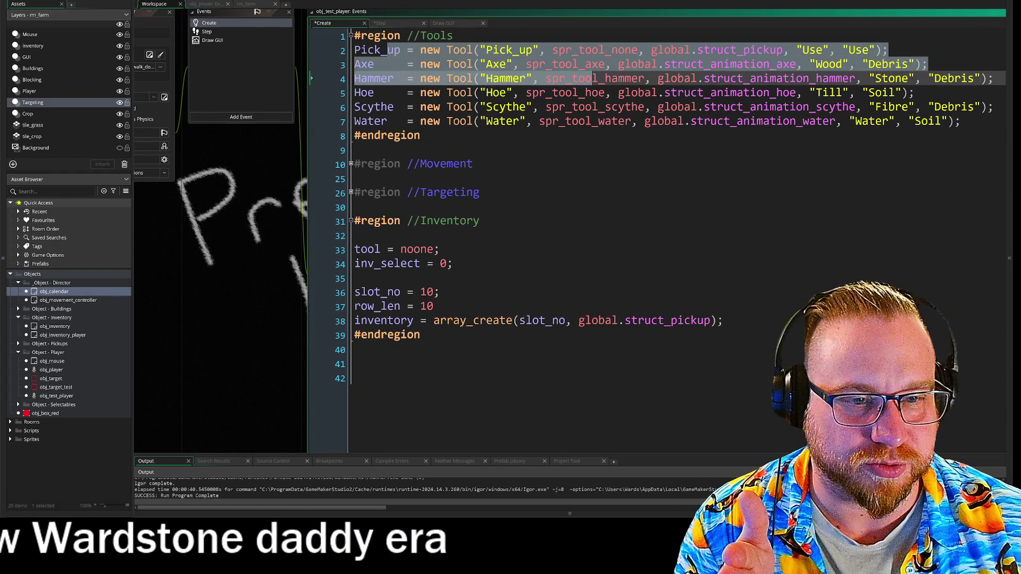
pyautogui.hscroll(1, 266, 252)
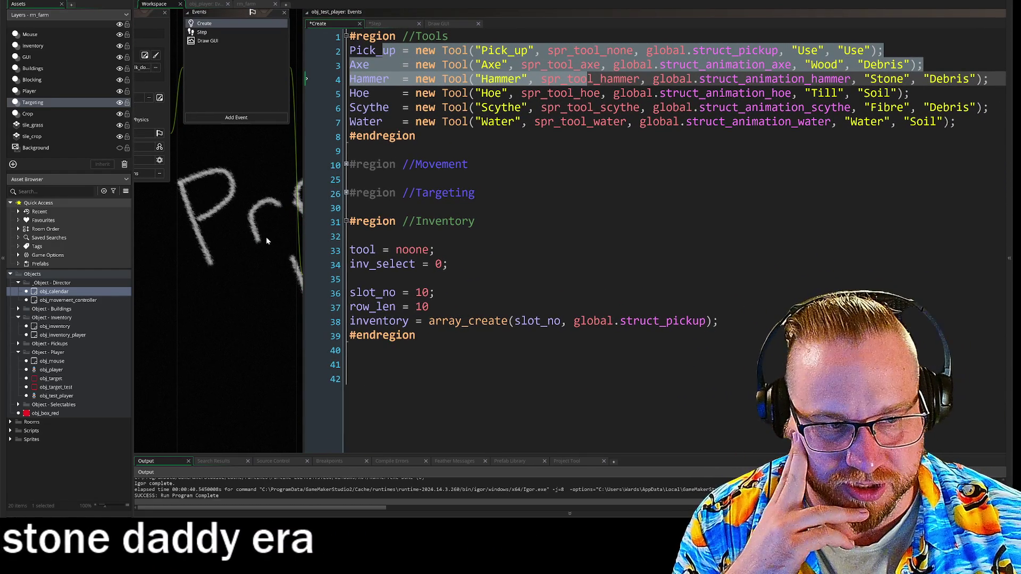
pyautogui.moveTo(255, 251); pyautogui.dragTo(276, 271)
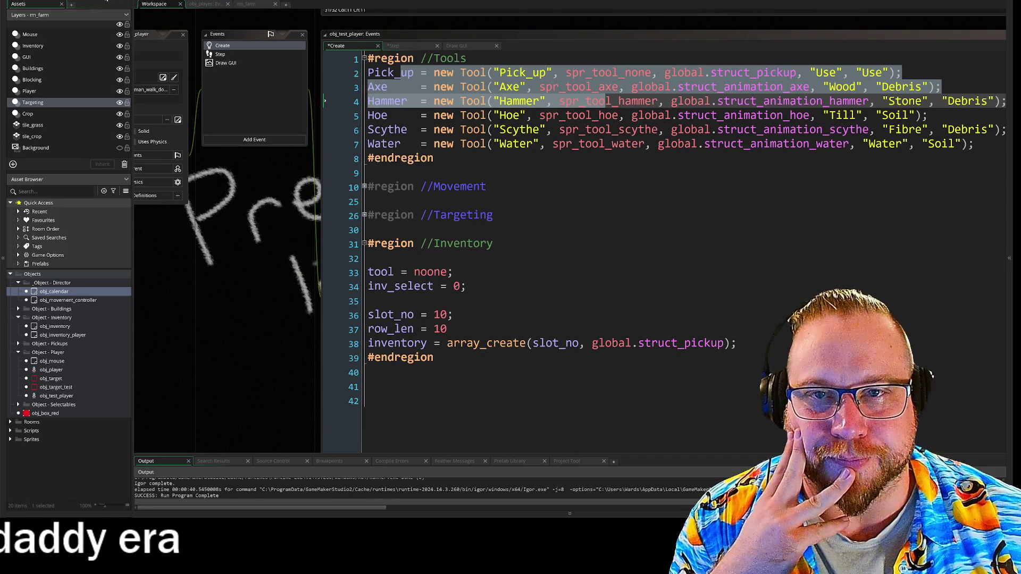
pyautogui.press('F5')
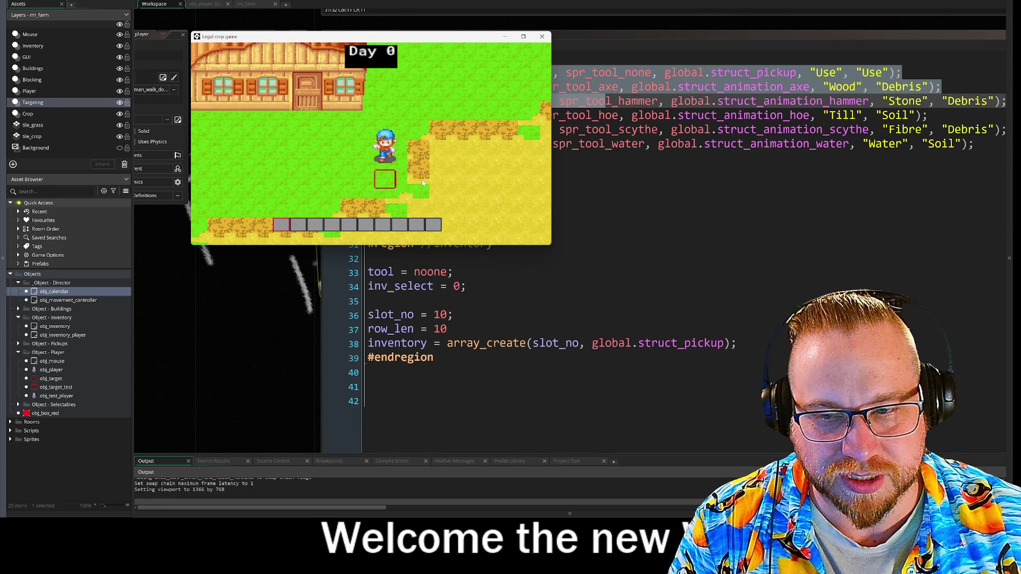
# - Walk the farmer down, up and right with WASD, then close the game window
pyautogui.press('s')
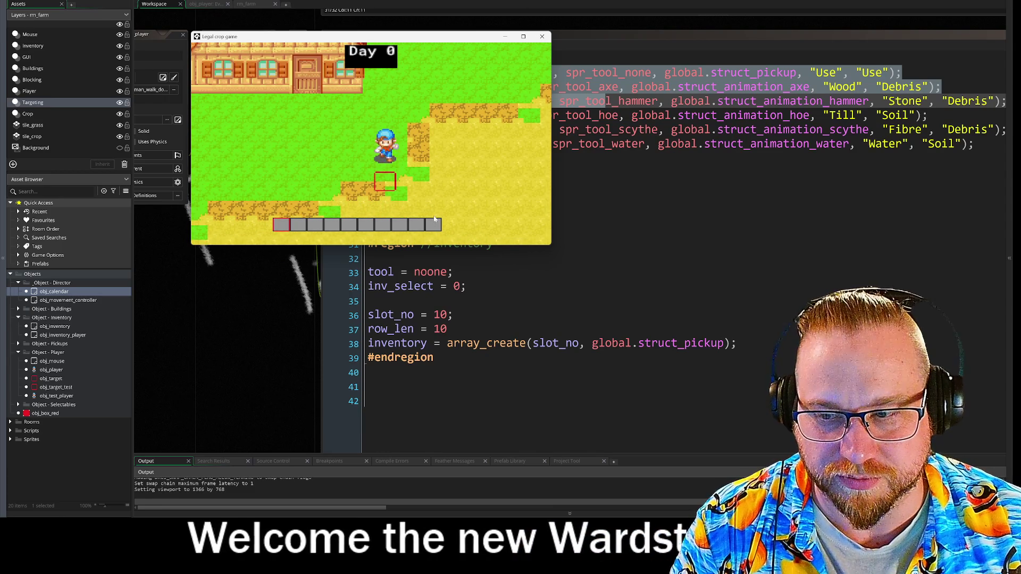
pyautogui.press('s')
pyautogui.press('w')
pyautogui.press('d')
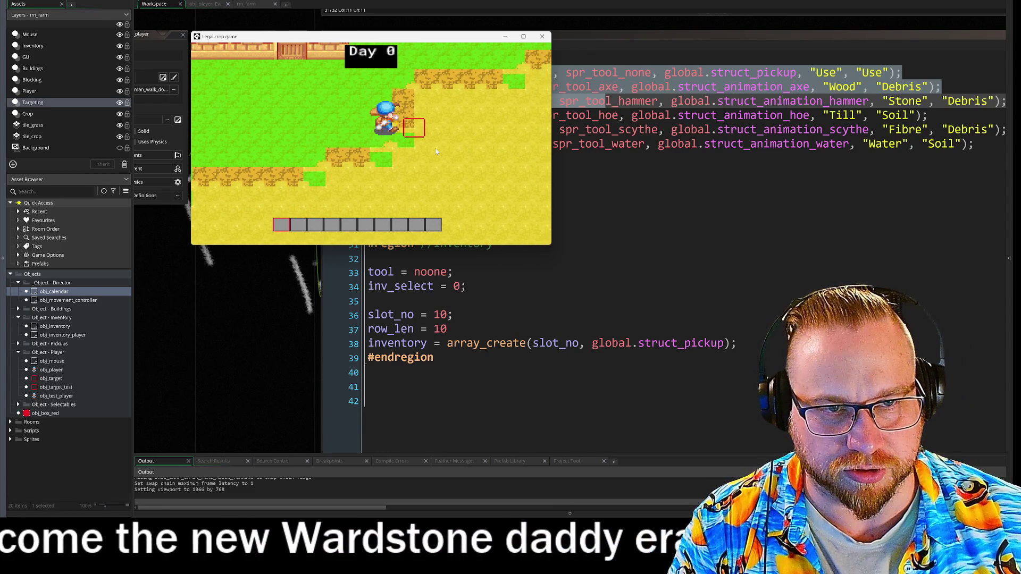
pyautogui.press('s')
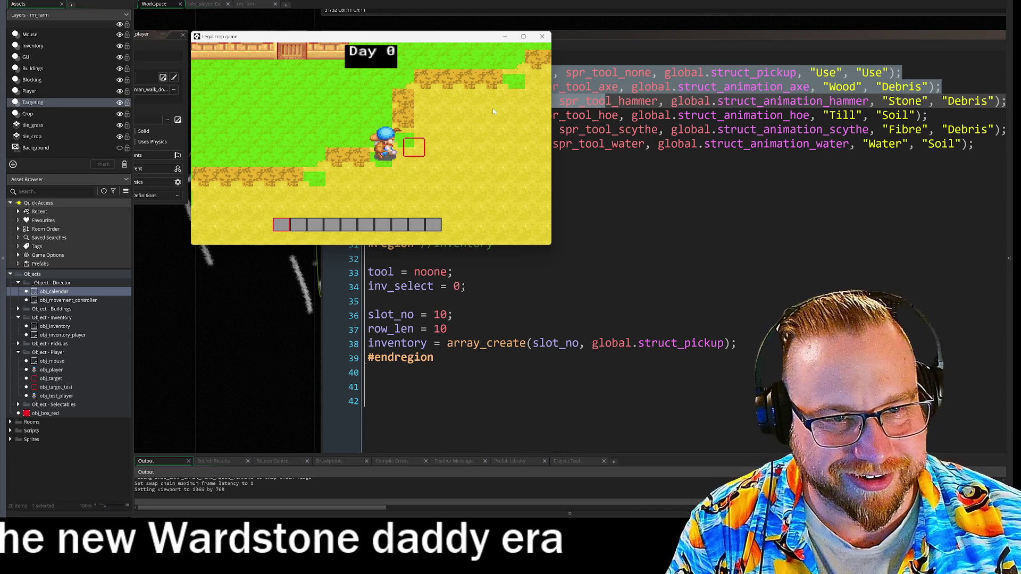
pyautogui.press('s')
pyautogui.press('d')
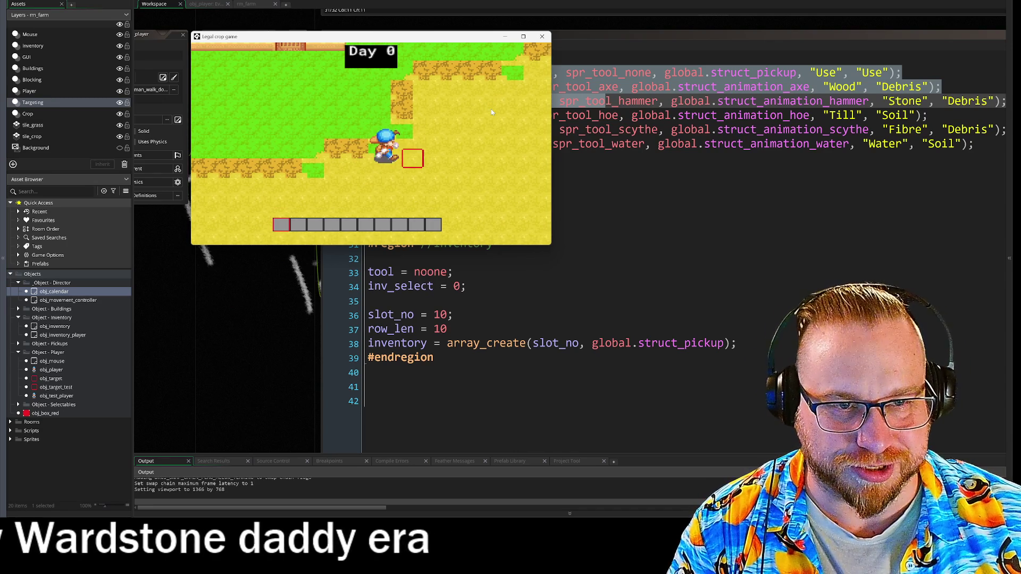
pyautogui.press('w')
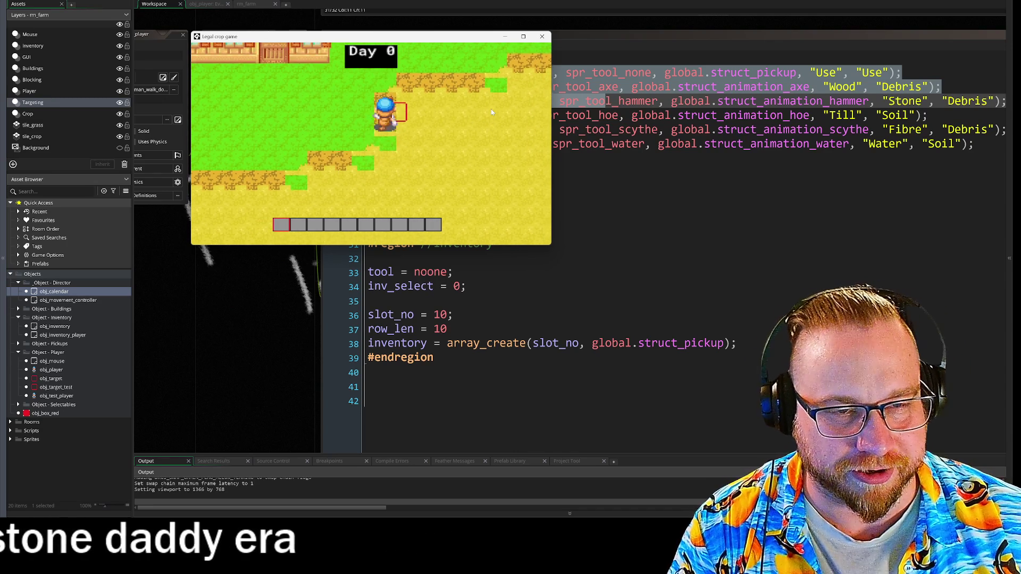
pyautogui.press('w')
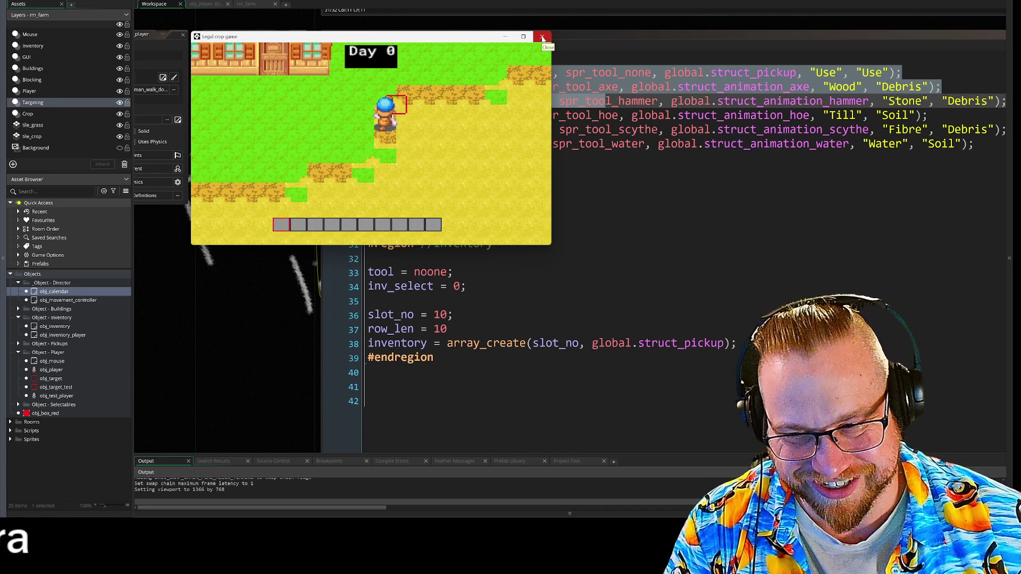
pyautogui.click(542, 37)
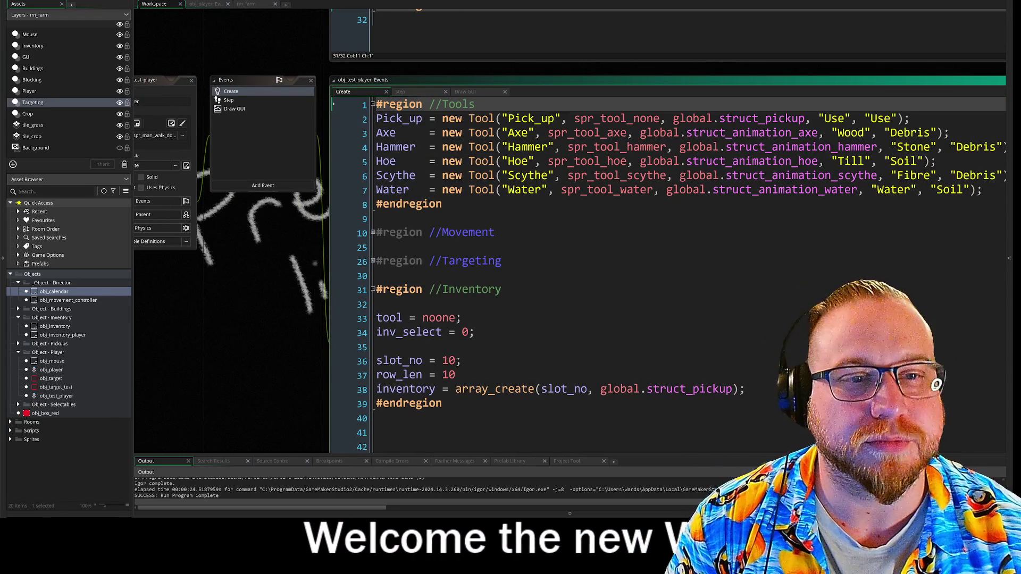
# - Add the line image_speed = 0; at the top of the Create code
pyautogui.press('Return')
pyautogui.press('Return')
pyautogui.press('Up')
pyautogui.press('Up')
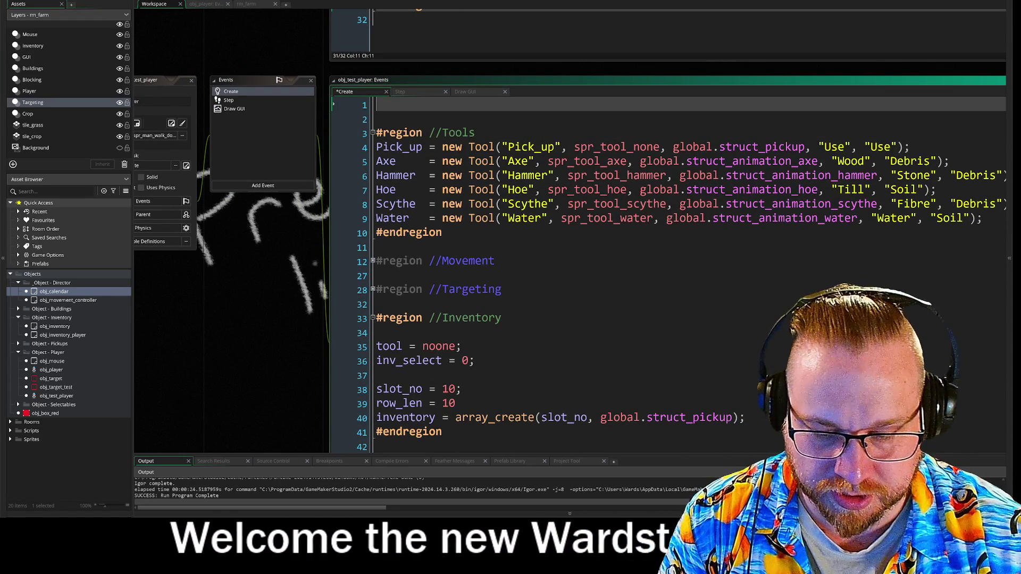
pyautogui.write('image')
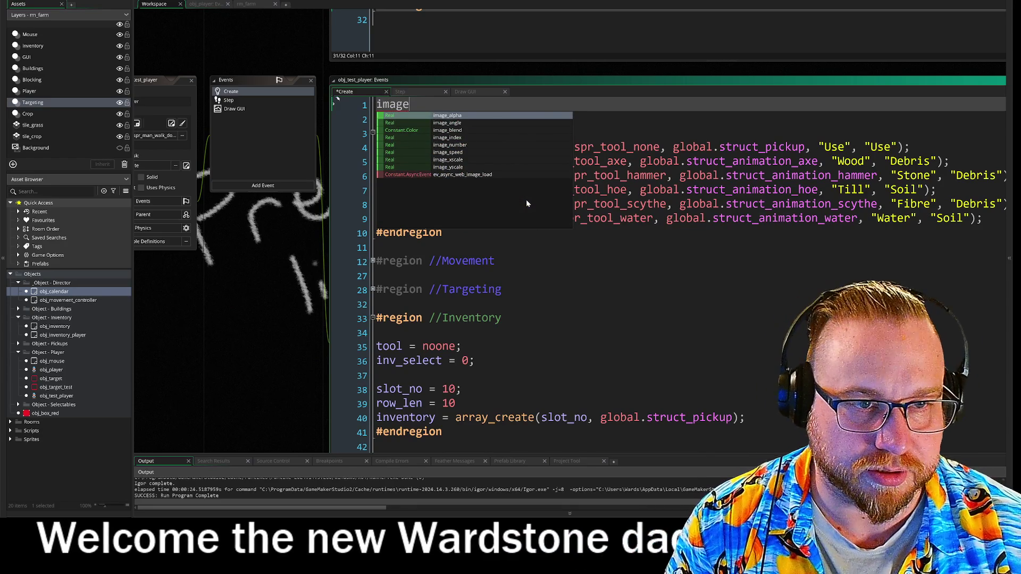
pyautogui.write('_speed = 0')
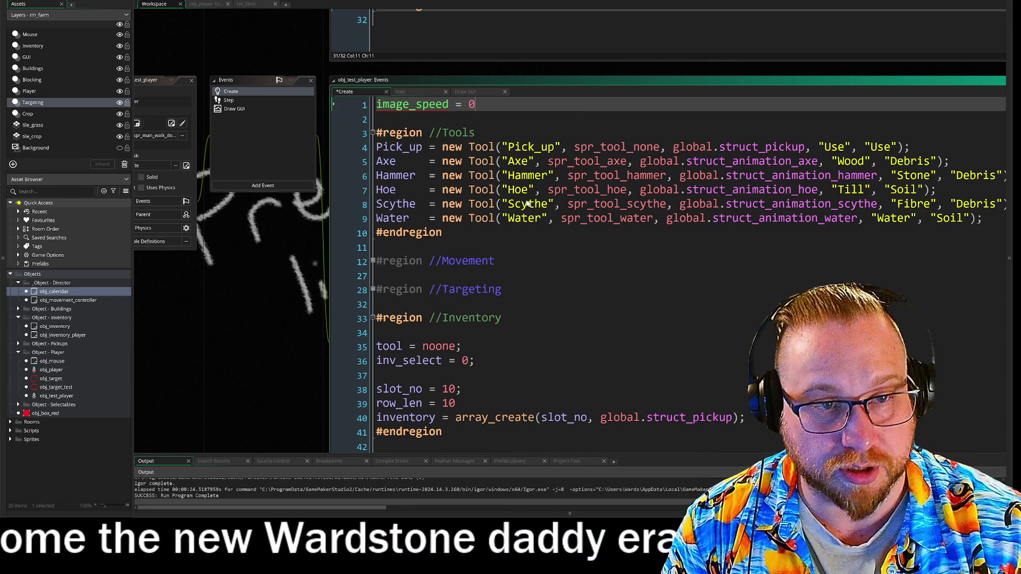
pyautogui.write(';')
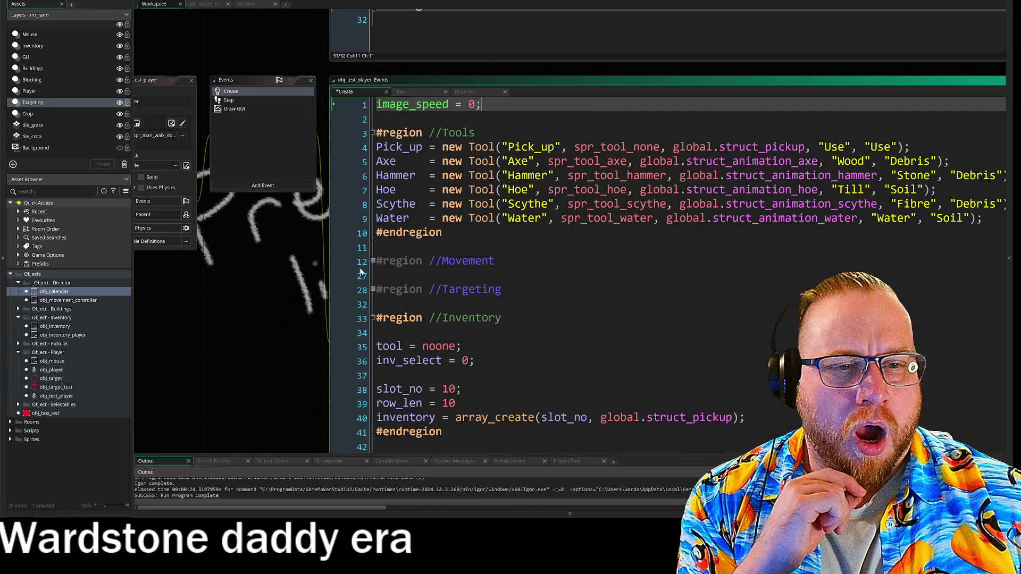
# - Open the Step event, expand its Movement region and select part of the spdMove line
pyautogui.click(229, 100)
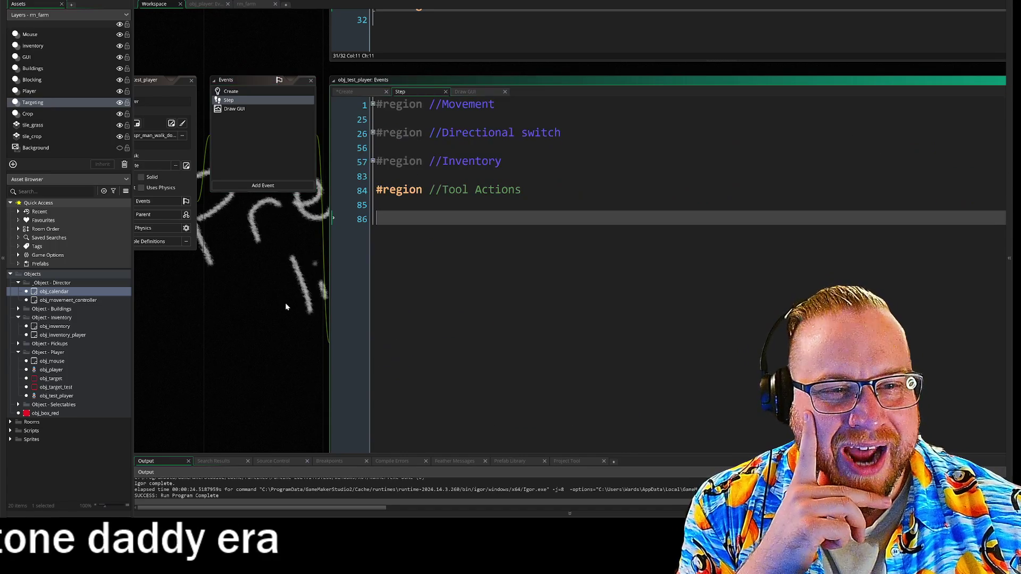
pyautogui.click(303, 93)
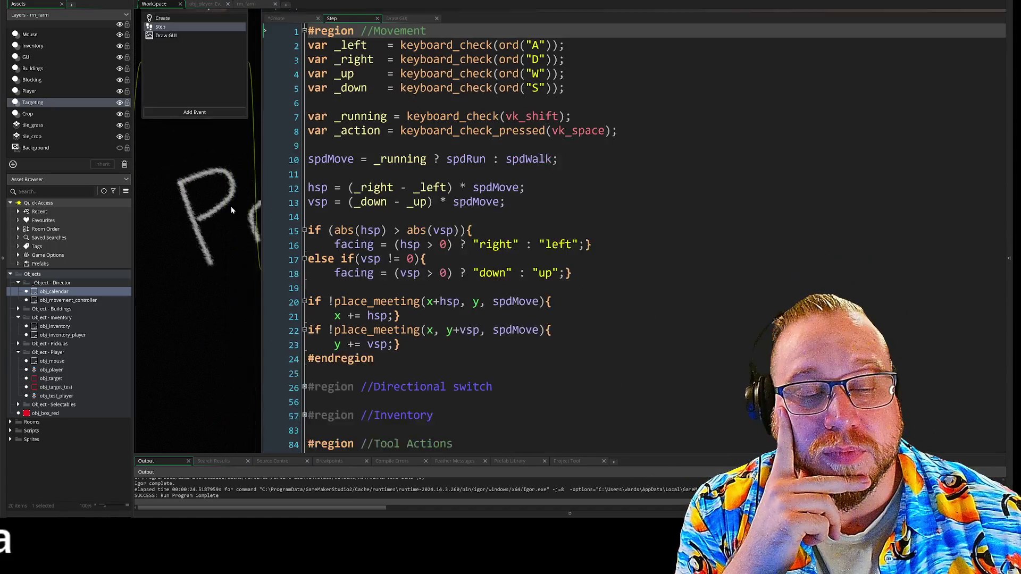
pyautogui.moveTo(318, 152); pyautogui.dragTo(366, 152)
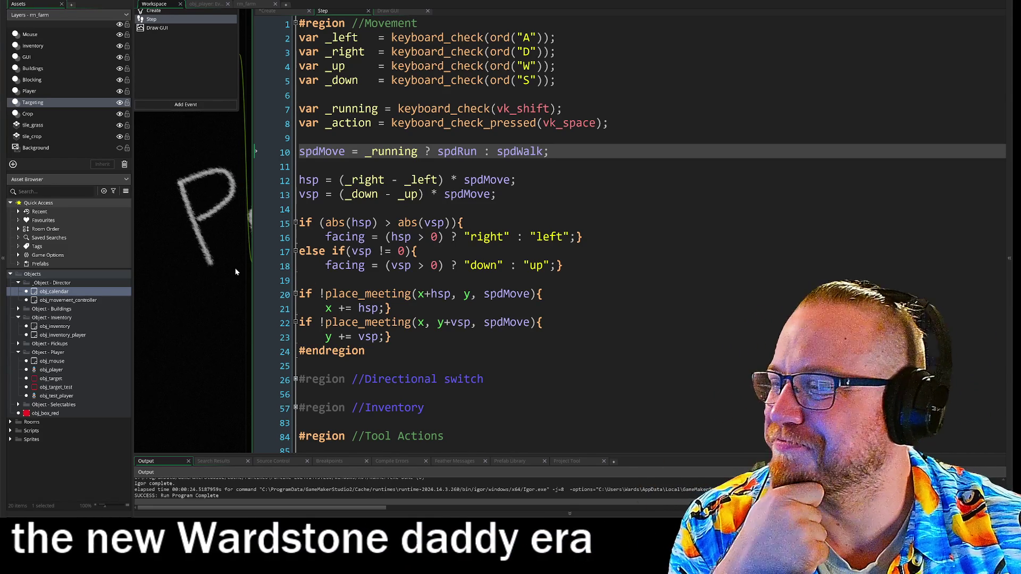
pyautogui.scroll(-1, 218, 260)
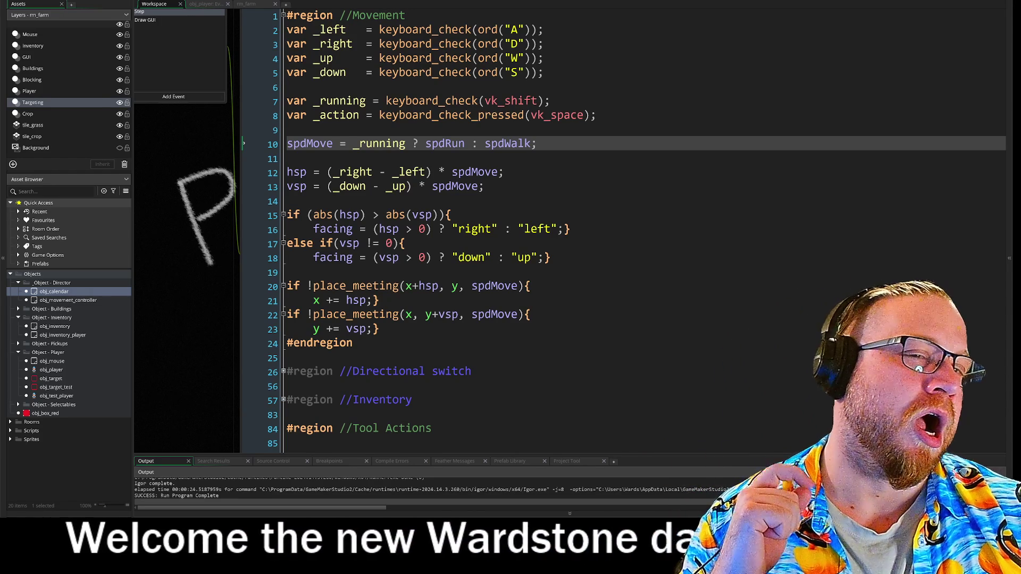
pyautogui.scroll(2, 218, 260)
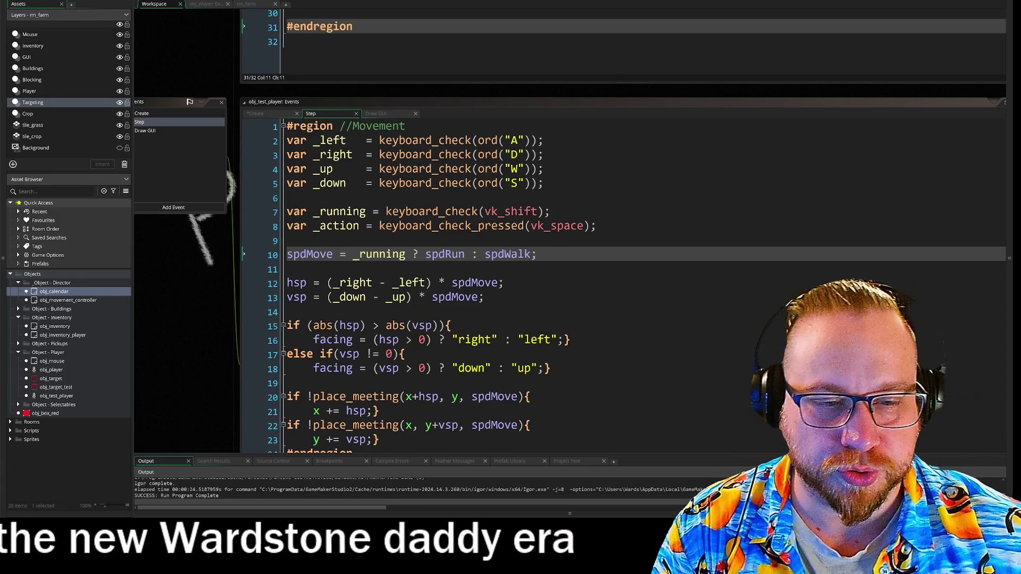
pyautogui.scroll(-3, 218, 260)
pyautogui.scroll(3, 218, 260)
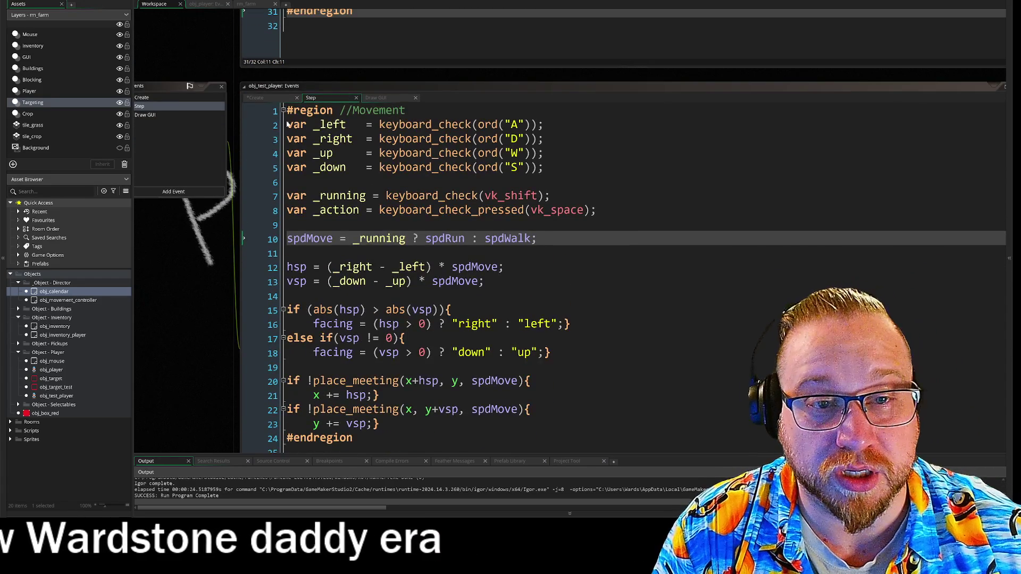
# - Add image_speed = 0 at the top of the Step code using autocomplete
pyautogui.press('Return')
pyautogui.press('Return')
pyautogui.press('Up')
pyautogui.press('Up')
pyautogui.write('m')
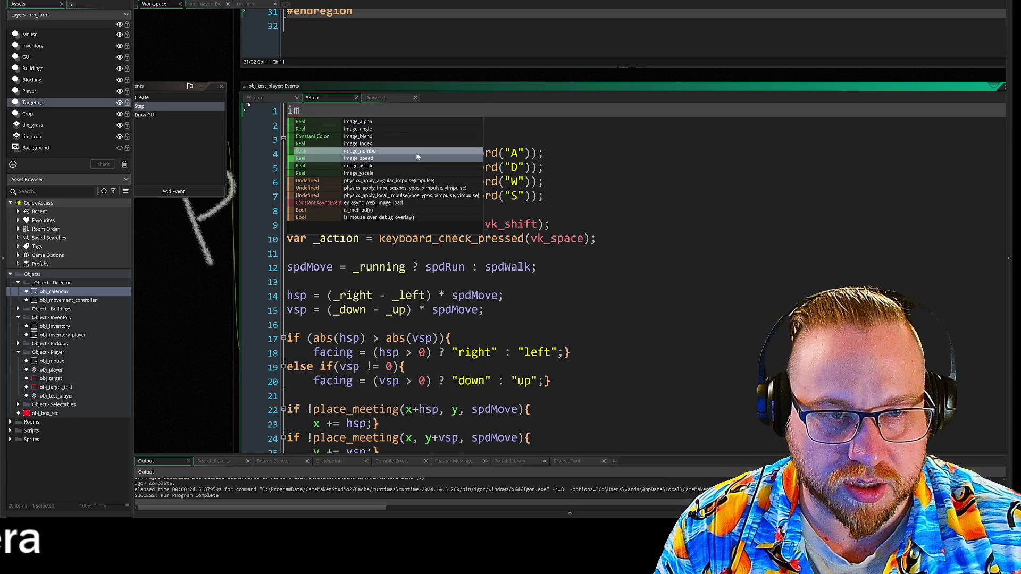
pyautogui.click(417, 158)
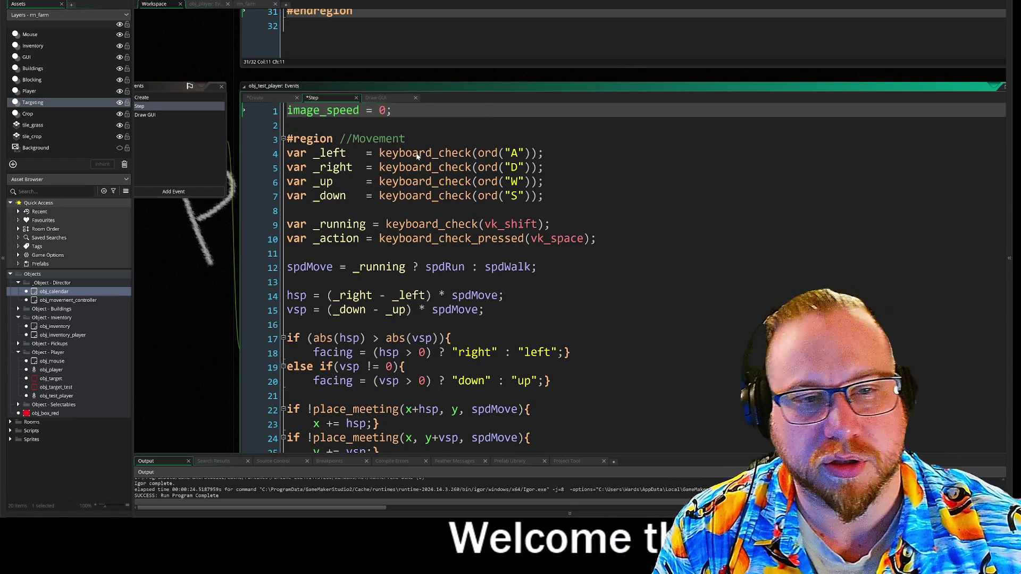
# - Paste the image_speed line into both place_meeting blocks, after lines 22 and 25
pyautogui.scroll(-1, 532, 266)
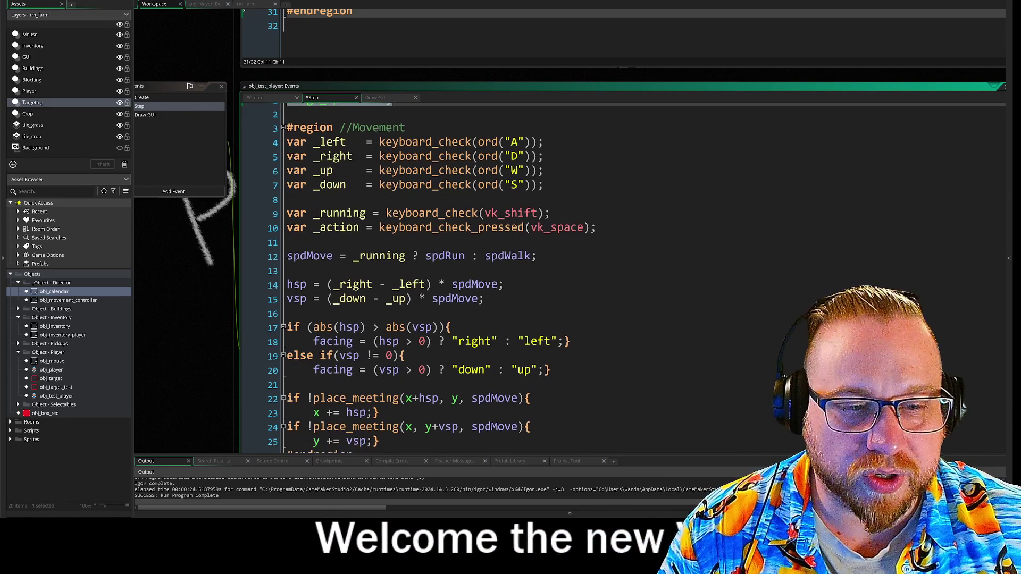
pyautogui.click(404, 356)
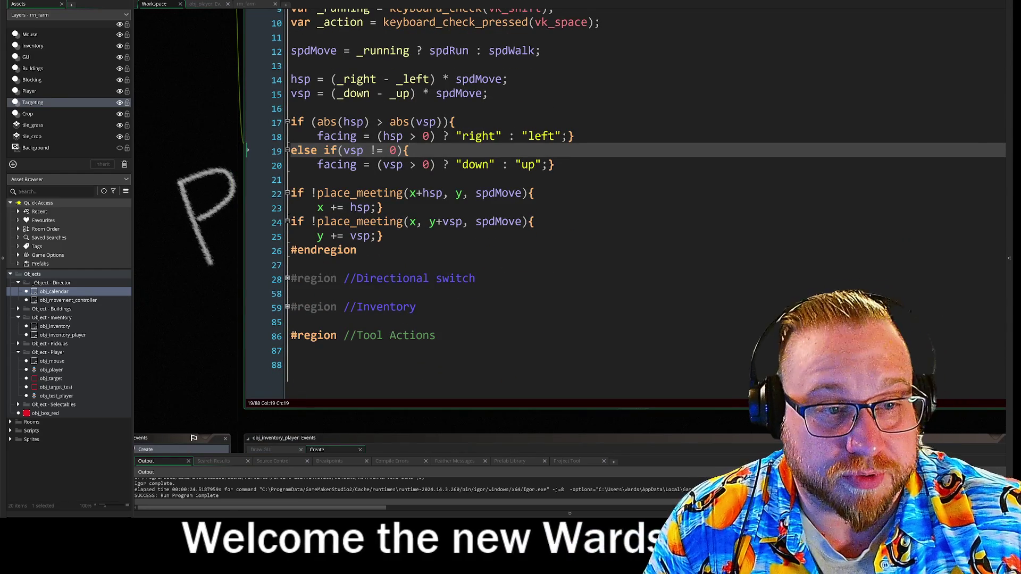
pyautogui.click(535, 193)
pyautogui.press('Return')
pyautogui.write('image_speed = 0;')
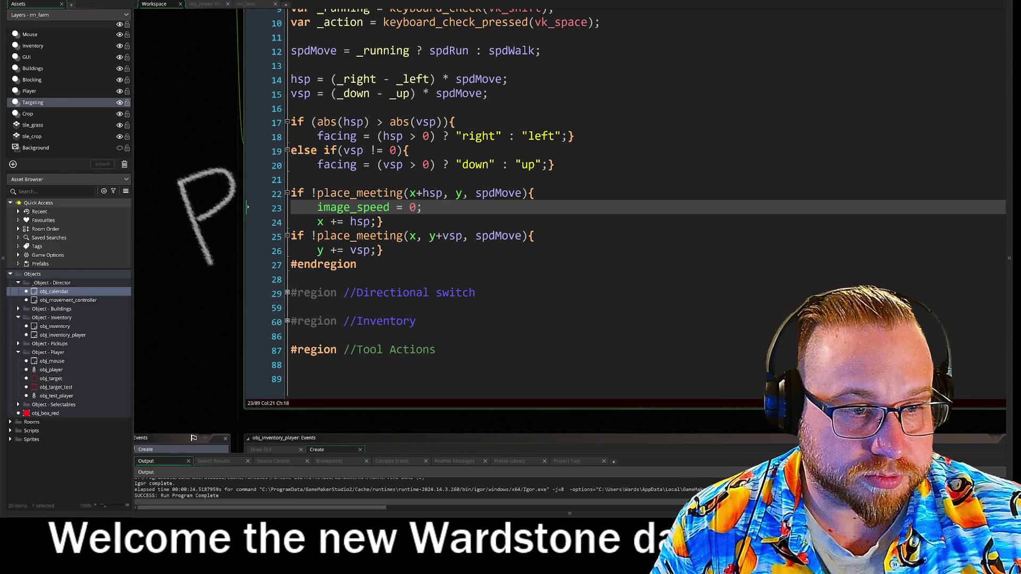
pyautogui.press('Down')
pyautogui.press('Down')
pyautogui.press('End')
pyautogui.press('Return')
pyautogui.write('image_speed = 0;')
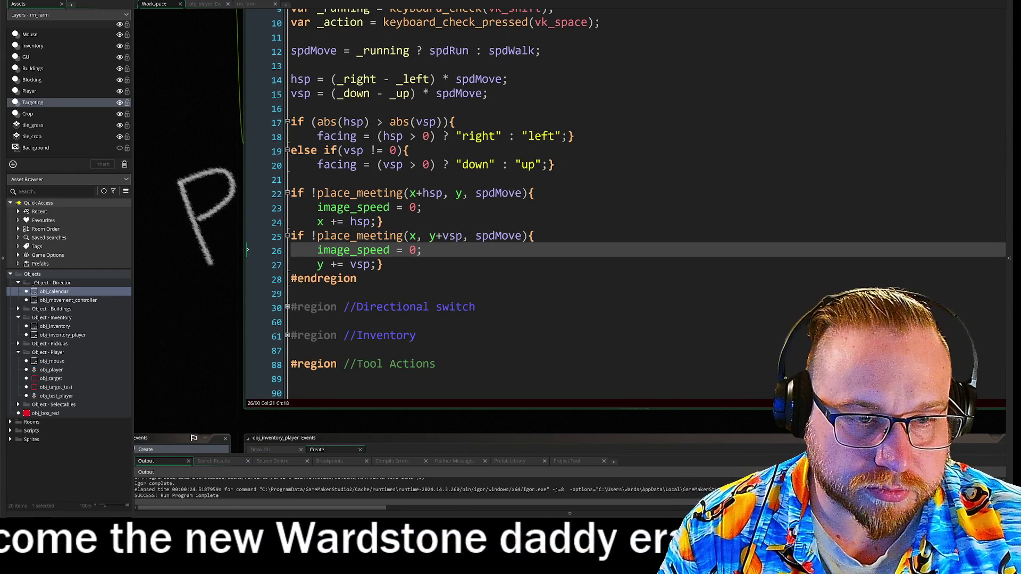
# - Change both pasted image_speed values on lines 26 and 23 to 1 and run the game
pyautogui.press('BackSpace')
pyautogui.write('1')
pyautogui.press('Up')
pyautogui.press('Up')
pyautogui.press('Up')
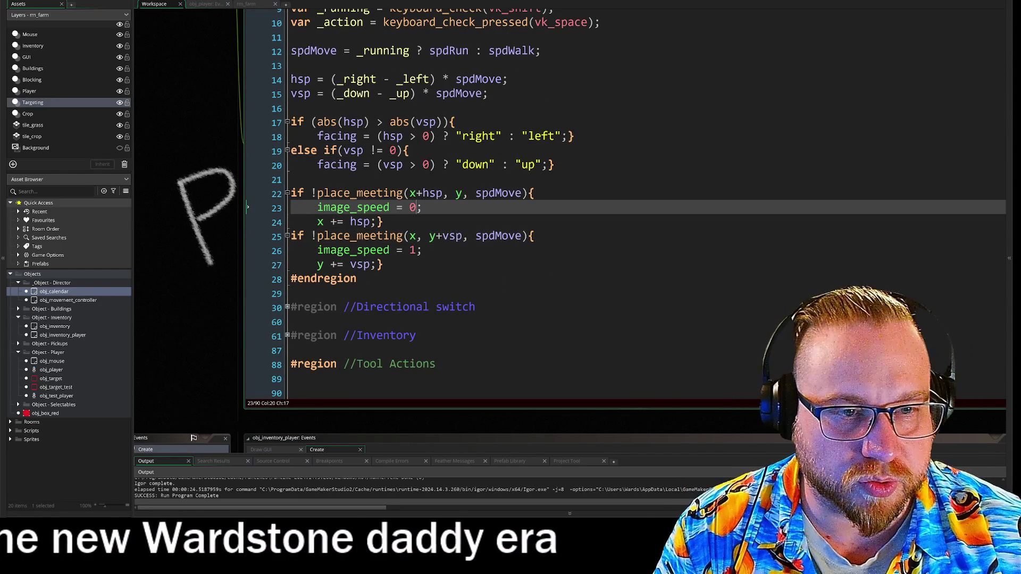
pyautogui.press('BackSpace')
pyautogui.write('1')
pyautogui.press('F5')
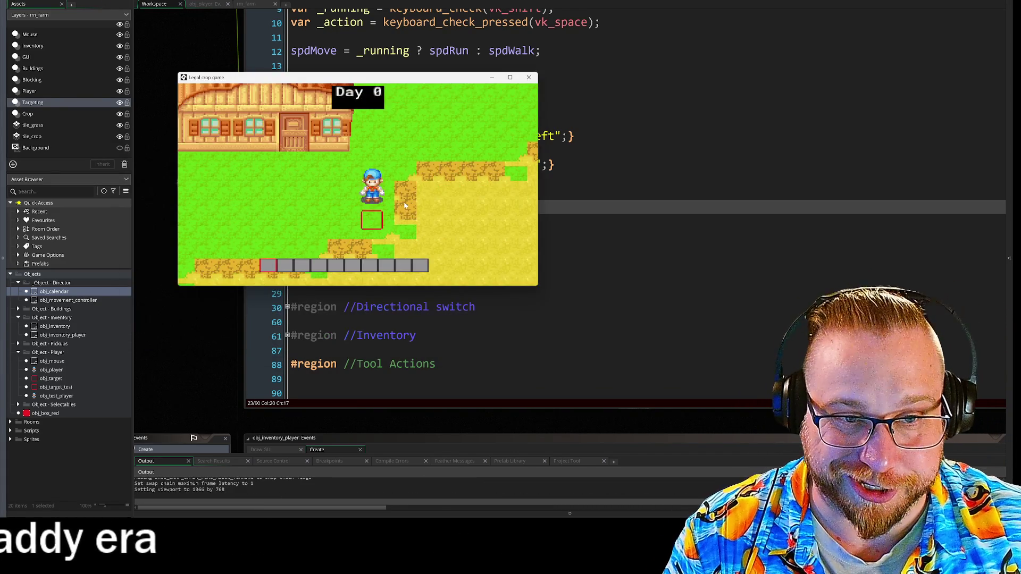
# - Place the game window right of the code editor, then select line 22's collision check
pyautogui.moveTo(429, 74)
pyautogui.mouseDown()
pyautogui.moveTo(890, 100)
pyautogui.moveTo(840, 85)
pyautogui.mouseUp()
pyautogui.scroll(1, 508, 241)
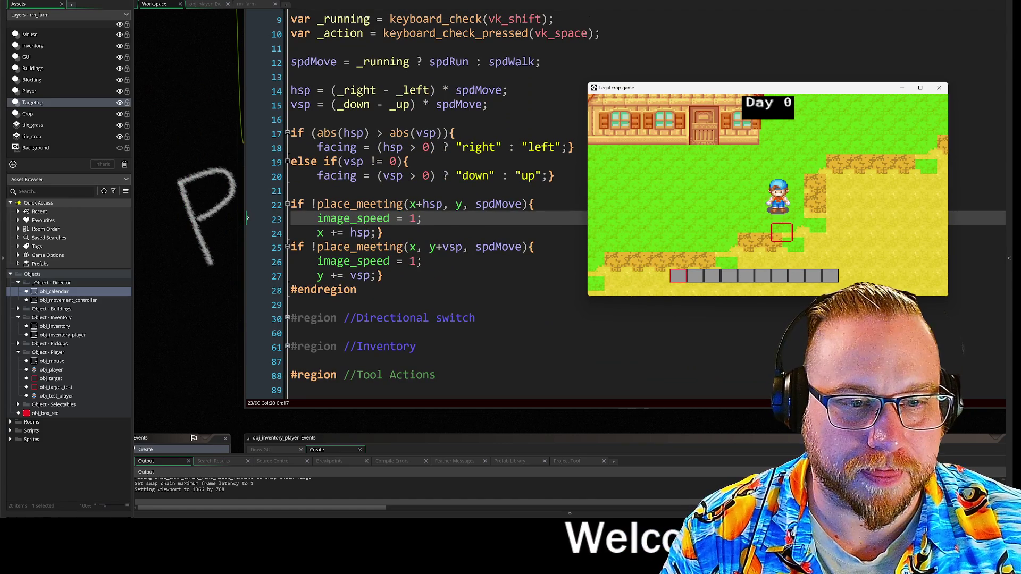
pyautogui.moveTo(227, 148); pyautogui.dragTo(225, 167)
pyautogui.moveTo(288, 222)
pyautogui.mouseDown()
pyautogui.moveTo(532, 223)
pyautogui.moveTo(426, 237)
pyautogui.moveTo(531, 222)
pyautogui.mouseUp()
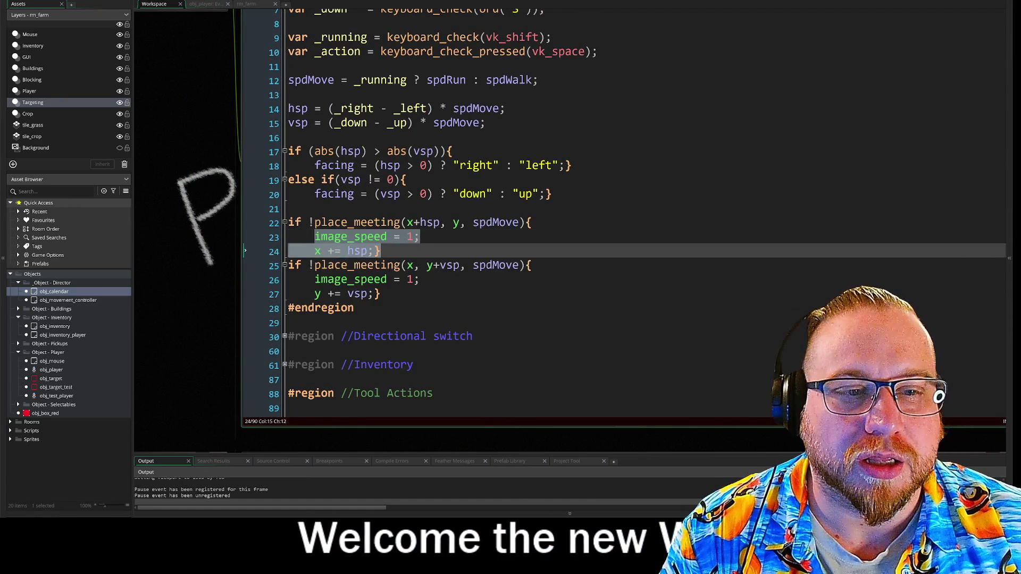
# - Open the rm_farm room and select its Player layer
pyautogui.click(381, 251)
pyautogui.scroll(-5, 356, 65)
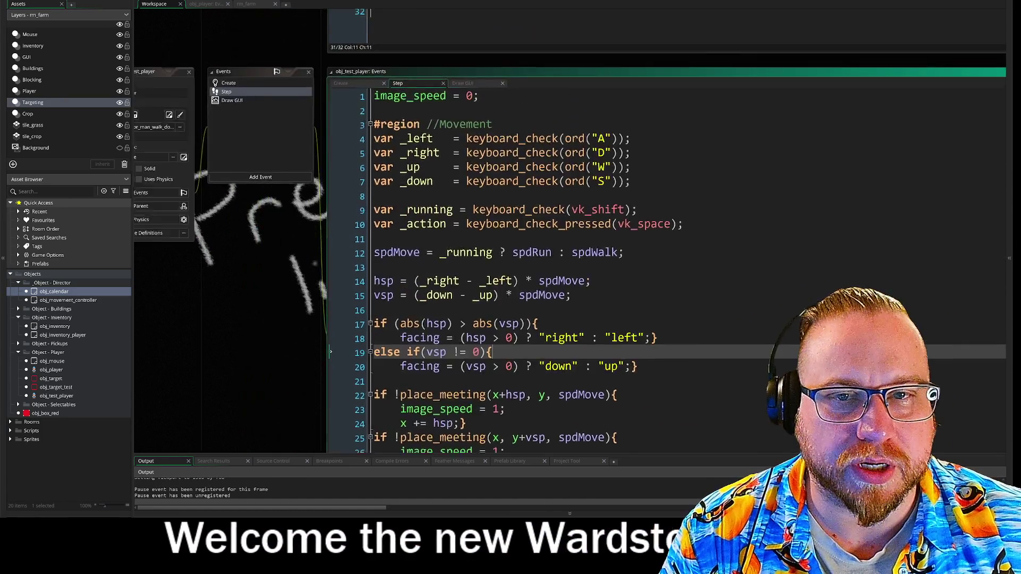
pyautogui.click(251, 4)
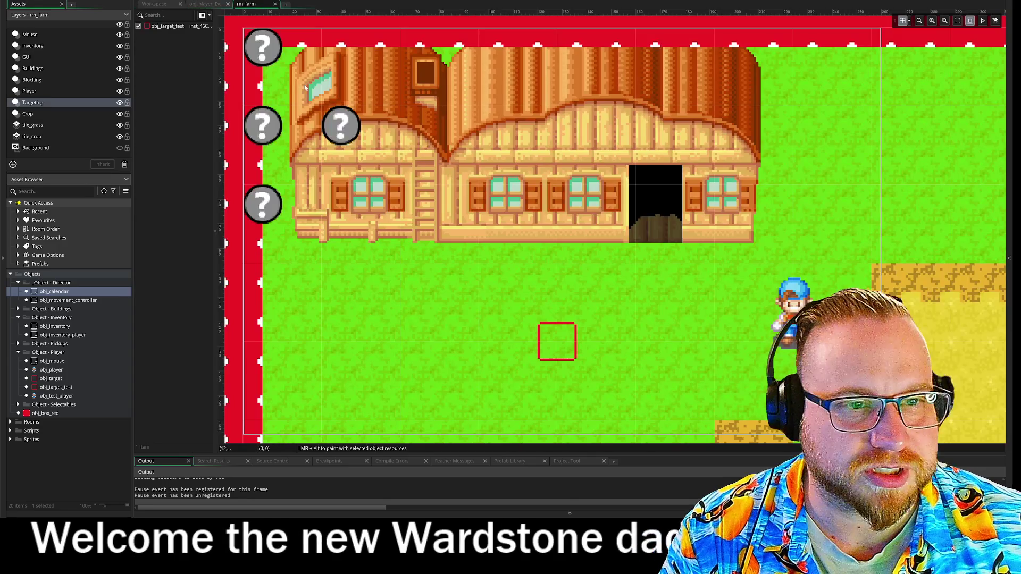
pyautogui.press('Up')
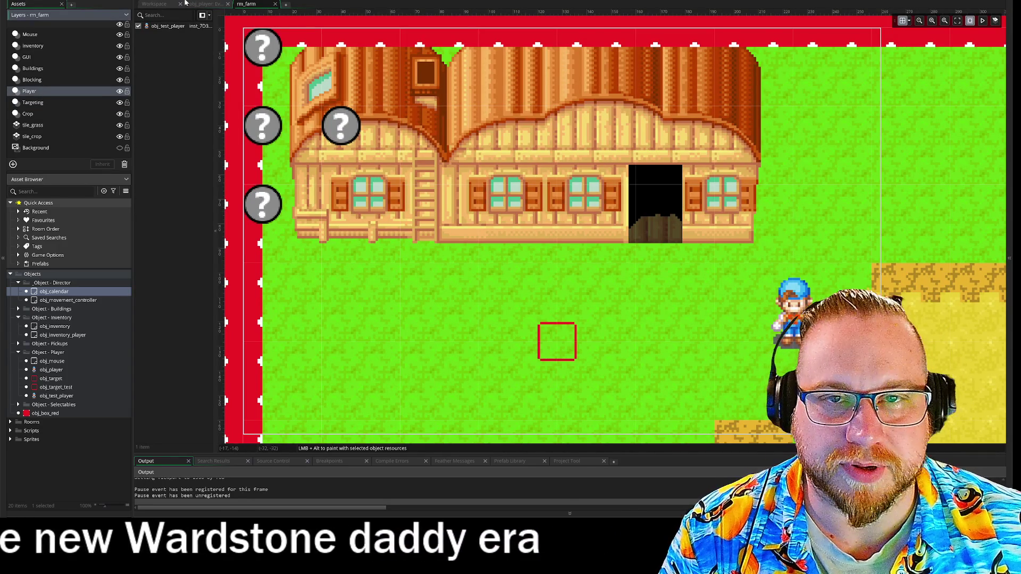
# - Return to the Step code at the image_speed values on lines 23 and 26
pyautogui.click(154, 4)
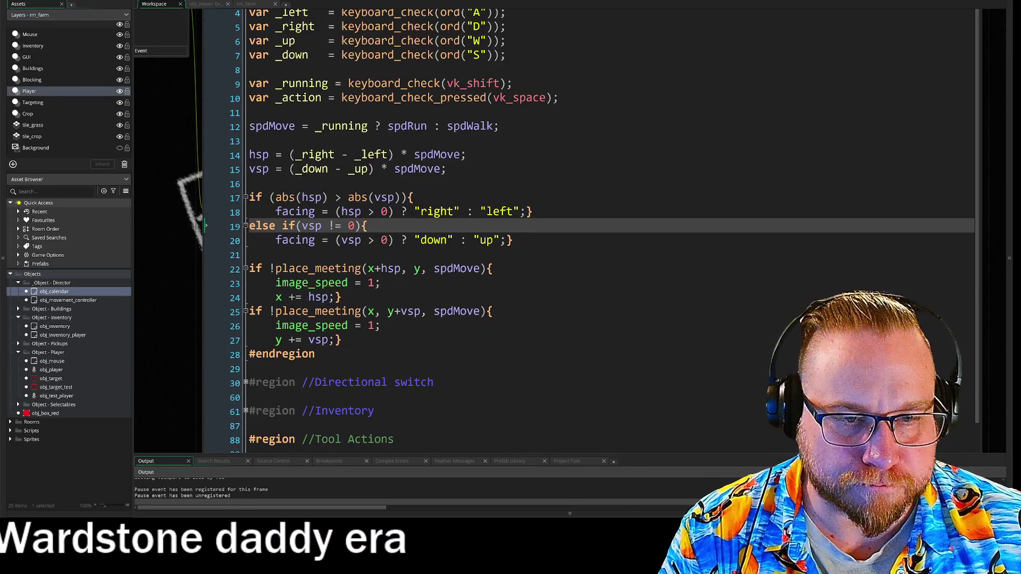
pyautogui.click(375, 283)
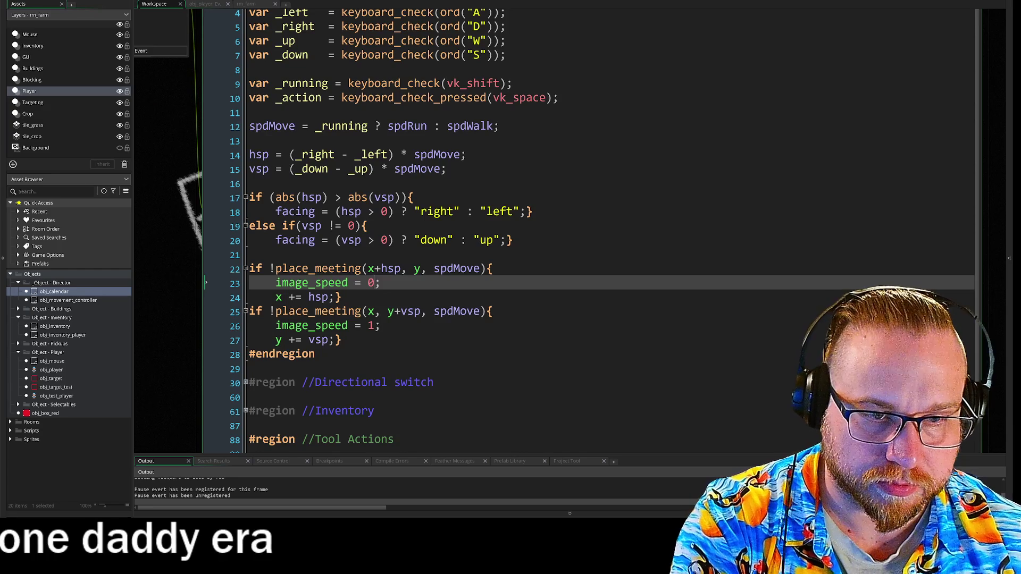
pyautogui.click(375, 326)
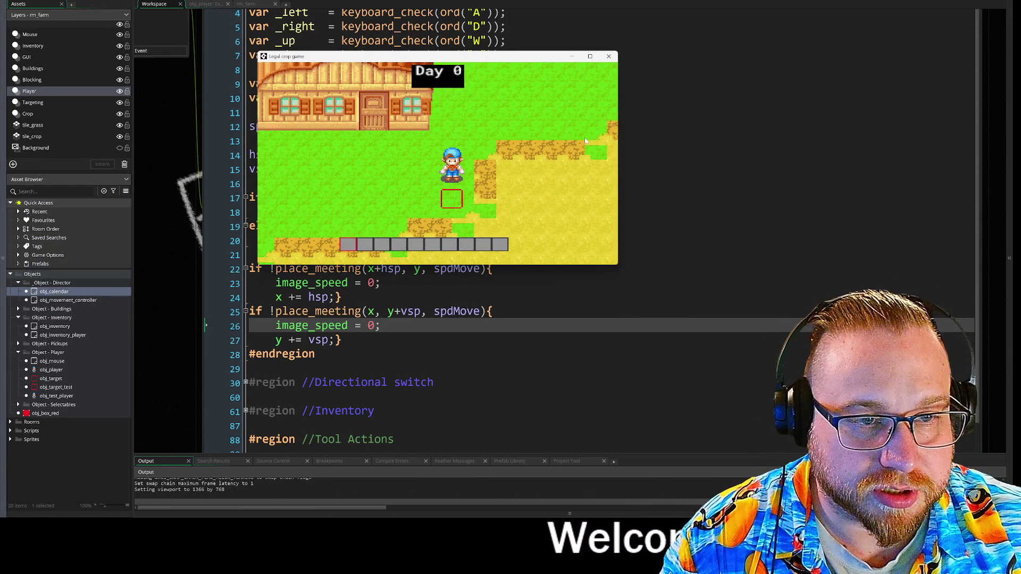
# - Walk the player up-left and up-right, close the game, and select line 24's move statement
pyautogui.press('w')
pyautogui.press('a')
pyautogui.press('w')
pyautogui.press('a')
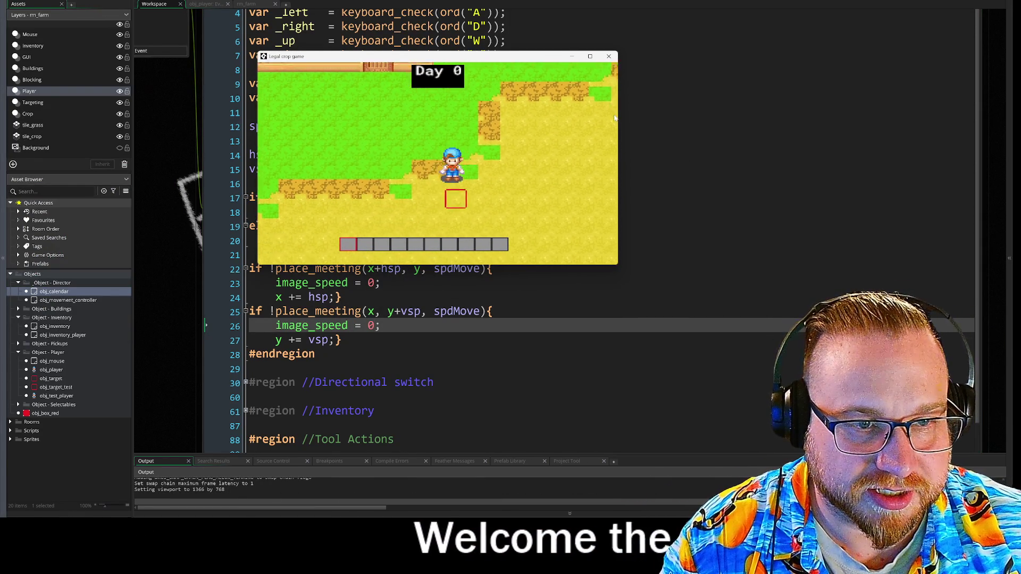
pyautogui.press('w')
pyautogui.press('d')
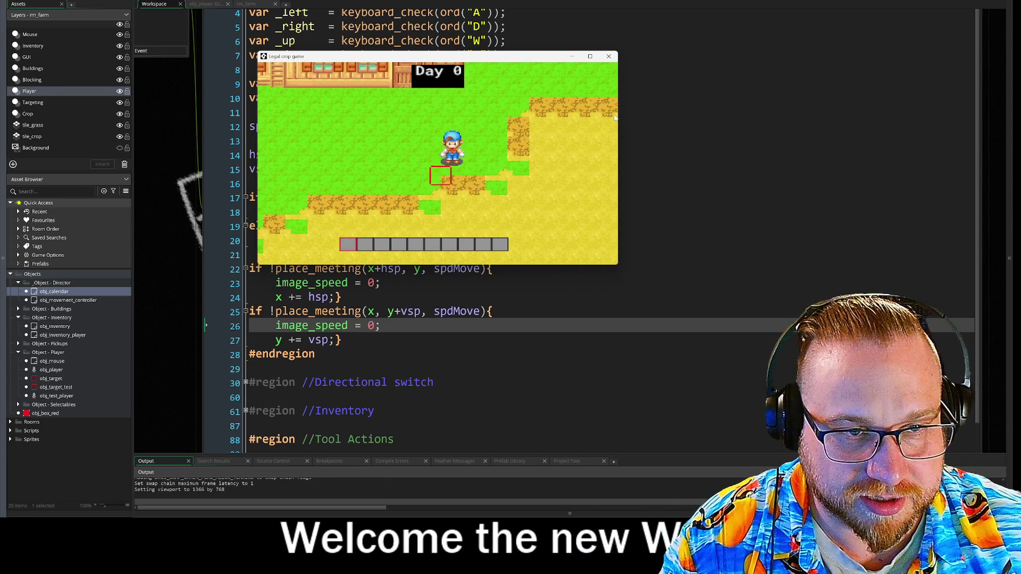
pyautogui.click(608, 56)
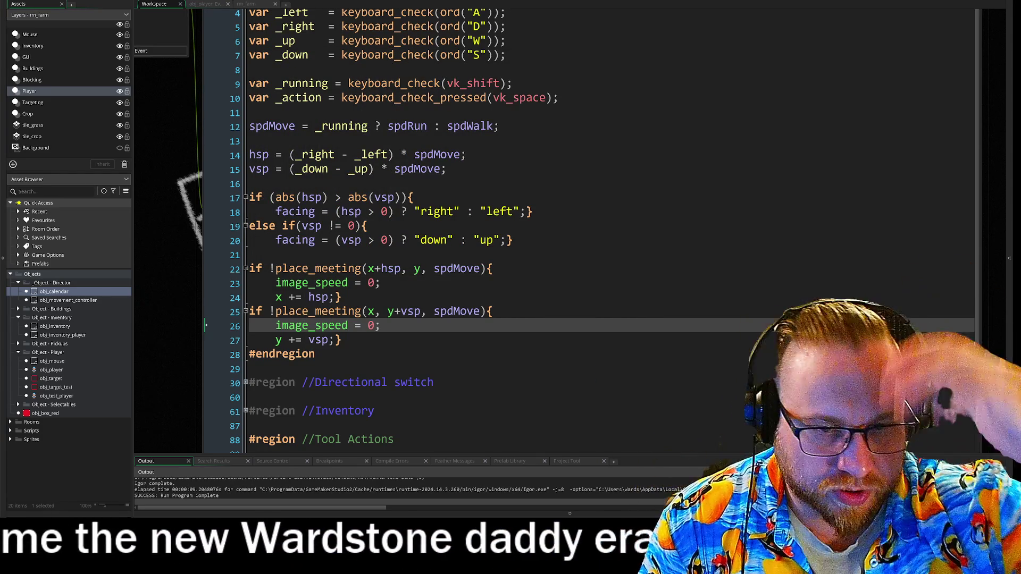
pyautogui.moveTo(275, 297); pyautogui.dragTo(341, 297)
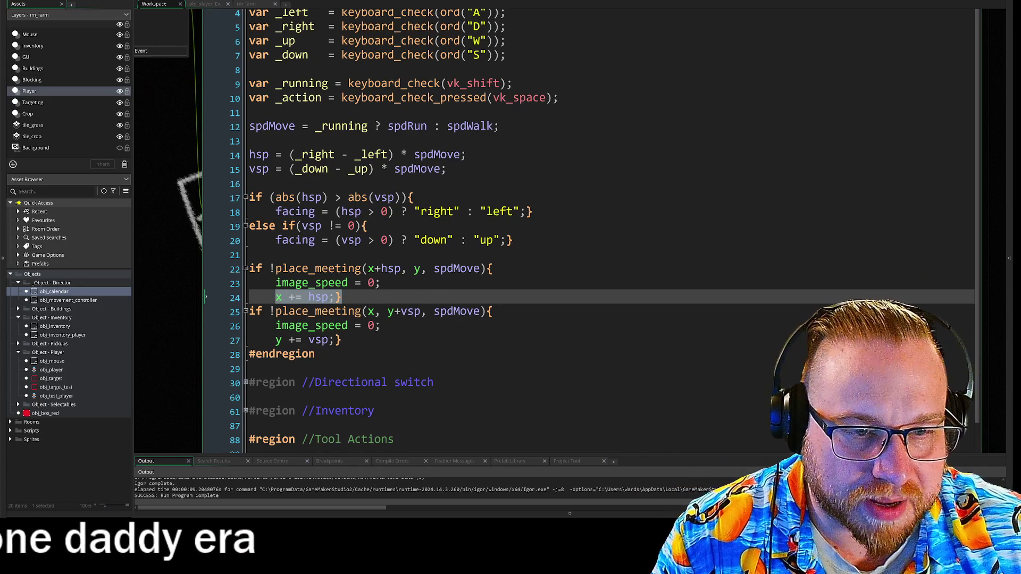
# - Delete the image_speed lines from both the horizontal and vertical place_meeting blocks
pyautogui.moveTo(381, 283); pyautogui.dragTo(285, 285)
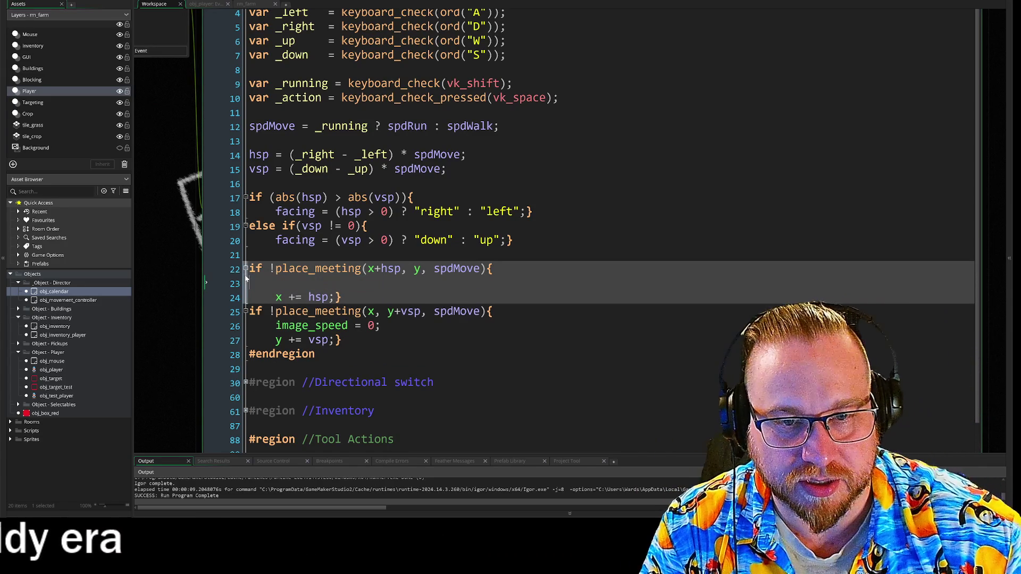
pyautogui.press('Delete')
pyautogui.moveTo(381, 311); pyautogui.dragTo(267, 315)
pyautogui.hotkey('ctrl', 'c')
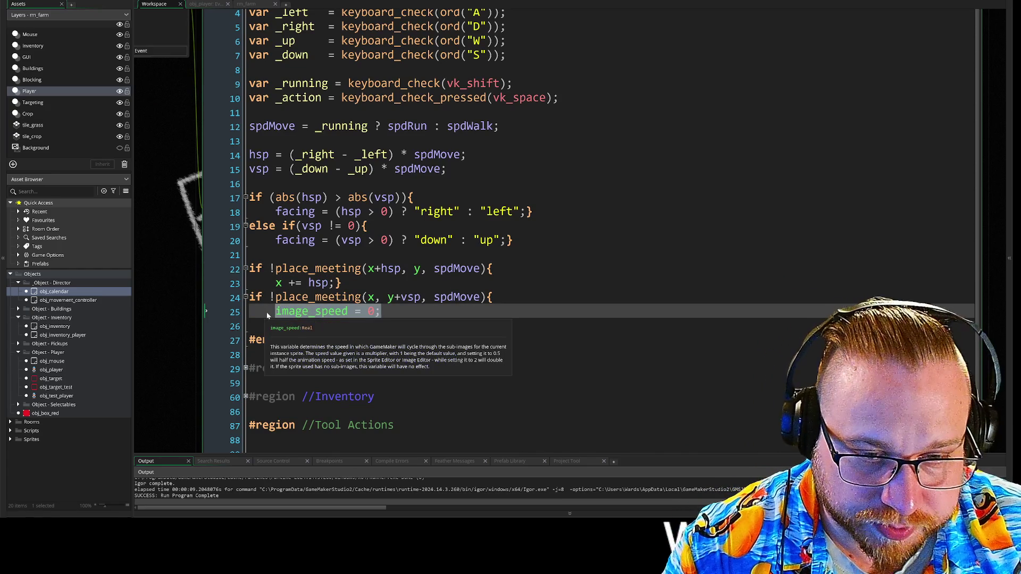
pyautogui.press('BackSpace')
pyautogui.press('BackSpace')
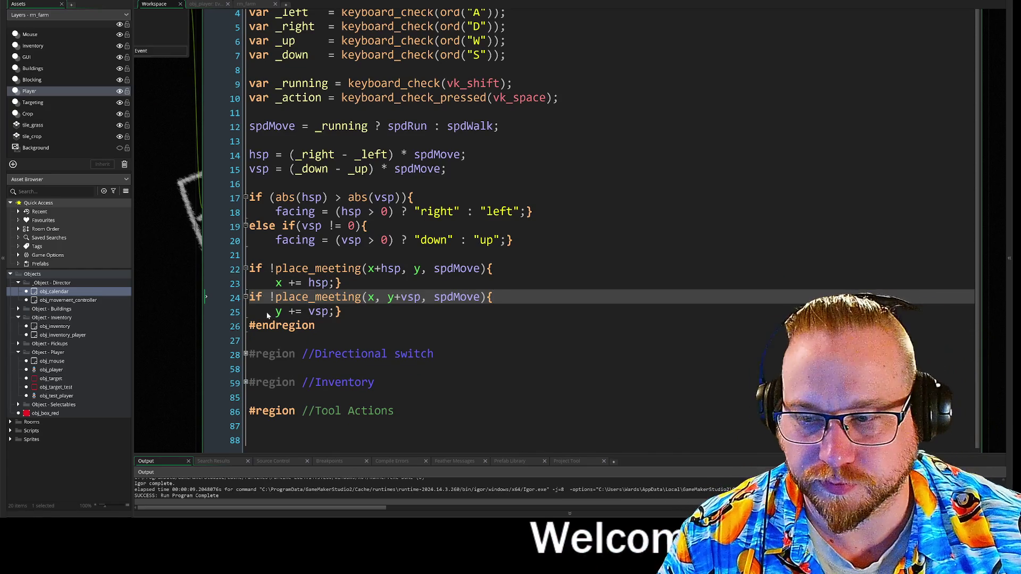
# - Paste image_speed = 0; before the closing braces of facing lines 18 and 20
pyautogui.click(207, 211)
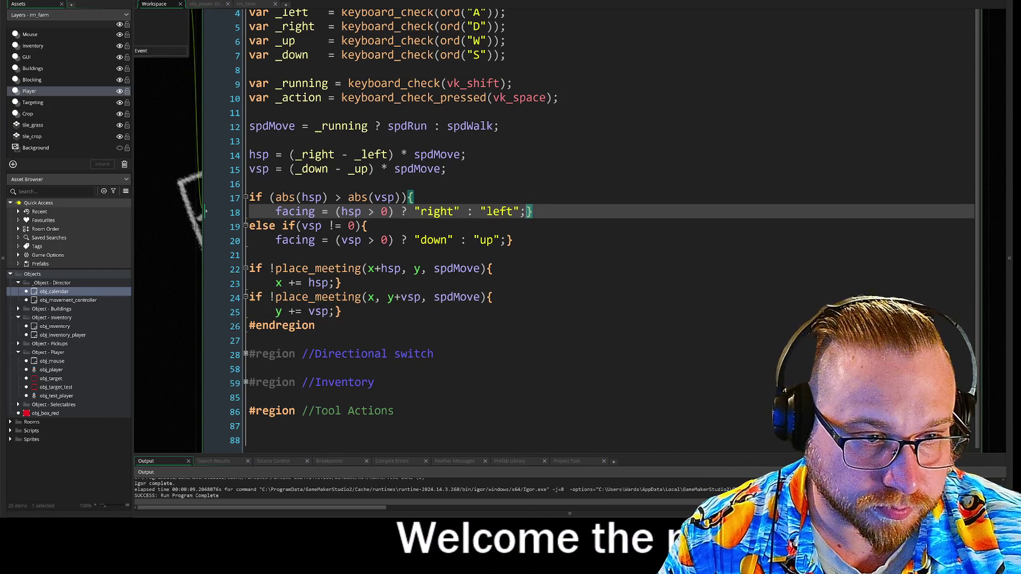
pyautogui.click(206, 240)
pyautogui.hotkey('ctrl', 'v')
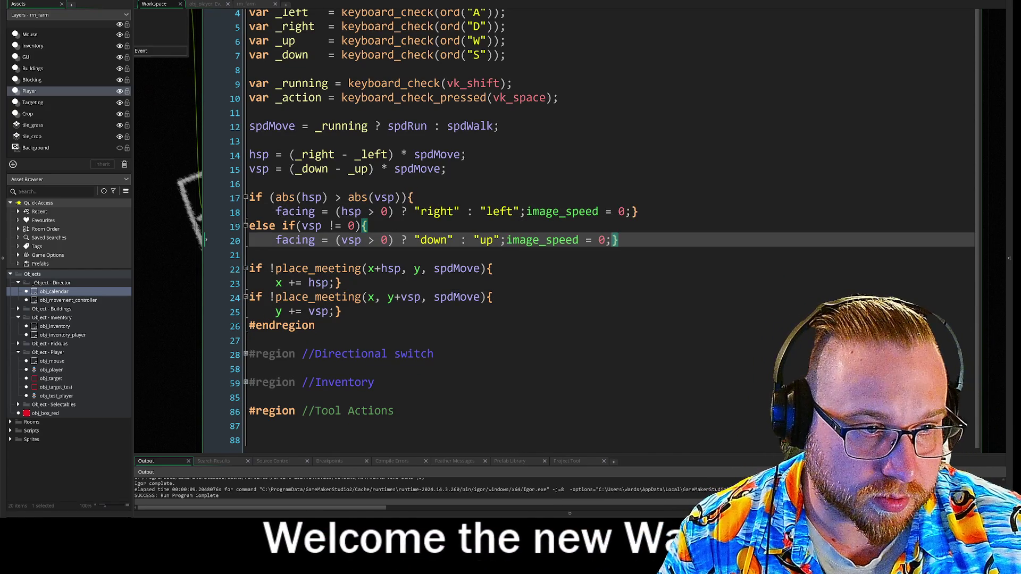
pyautogui.click(526, 211)
pyautogui.click(506, 240)
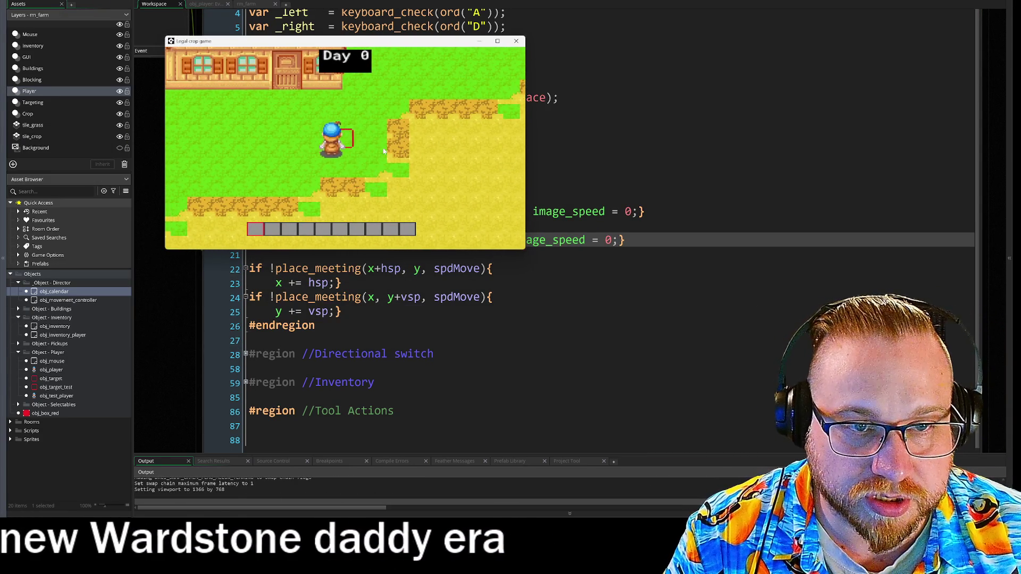
# - Test-walk left, close the game, and change line 18's image_speed to 1
pyautogui.press('a')
pyautogui.click(515, 41)
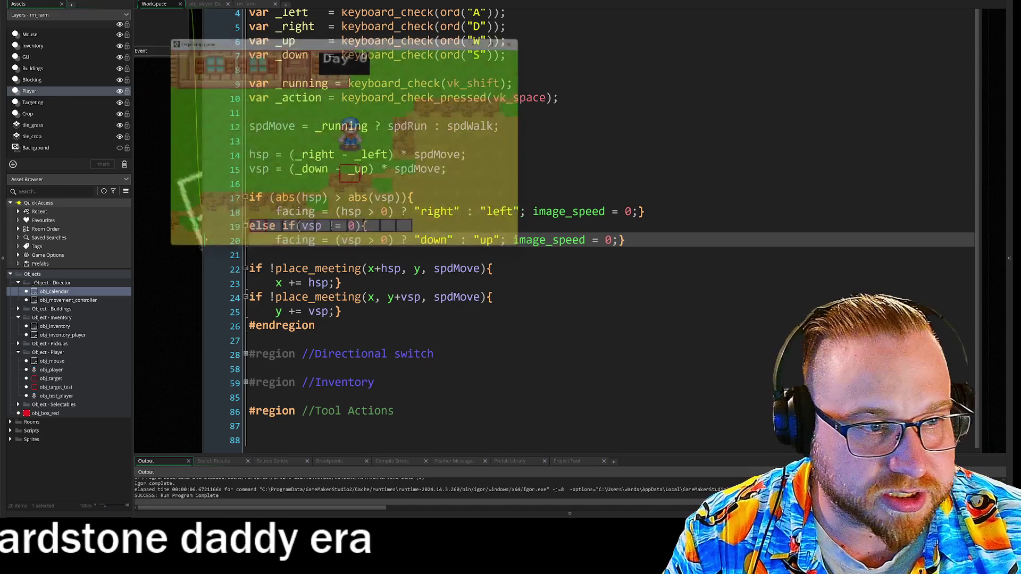
pyautogui.click(632, 212)
pyautogui.press('BackSpace')
pyautogui.write('1')
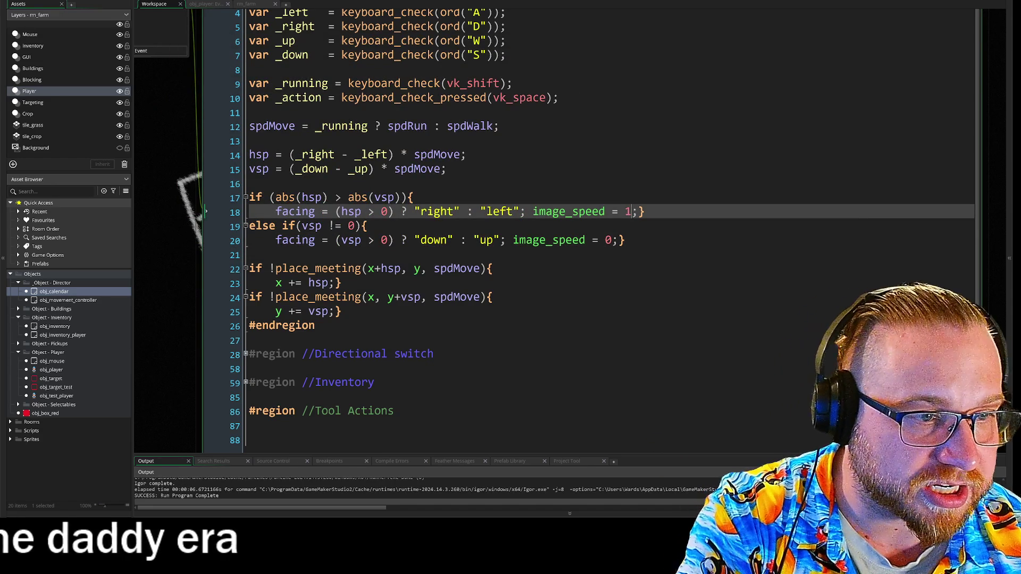
pyautogui.press('Down')
pyautogui.press('Down')
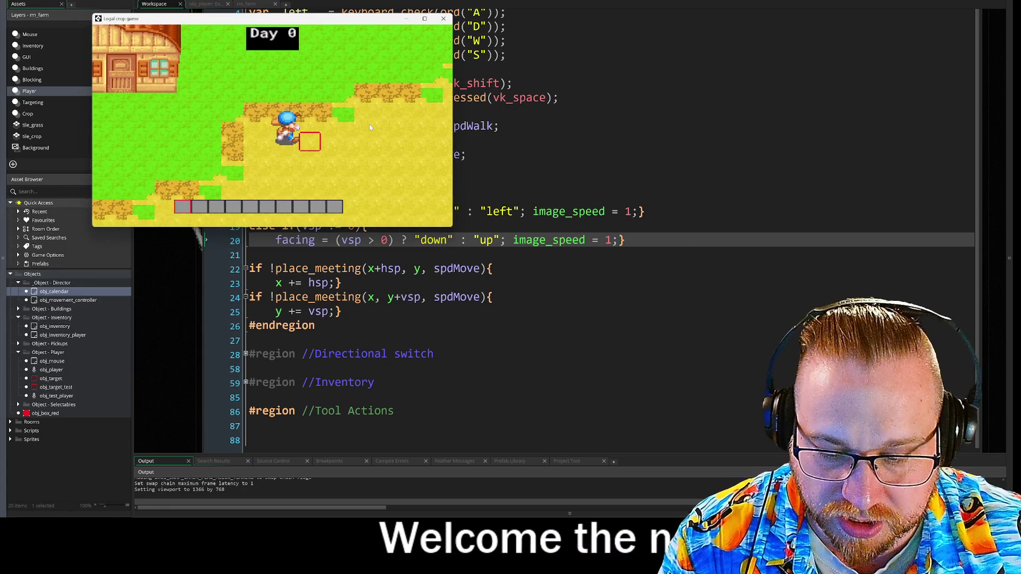
# - Walk the farmer around the grass and sand fields near the buildings, then close the game
pyautogui.press('s')
pyautogui.press('a')
pyautogui.press('w')
pyautogui.press('d')
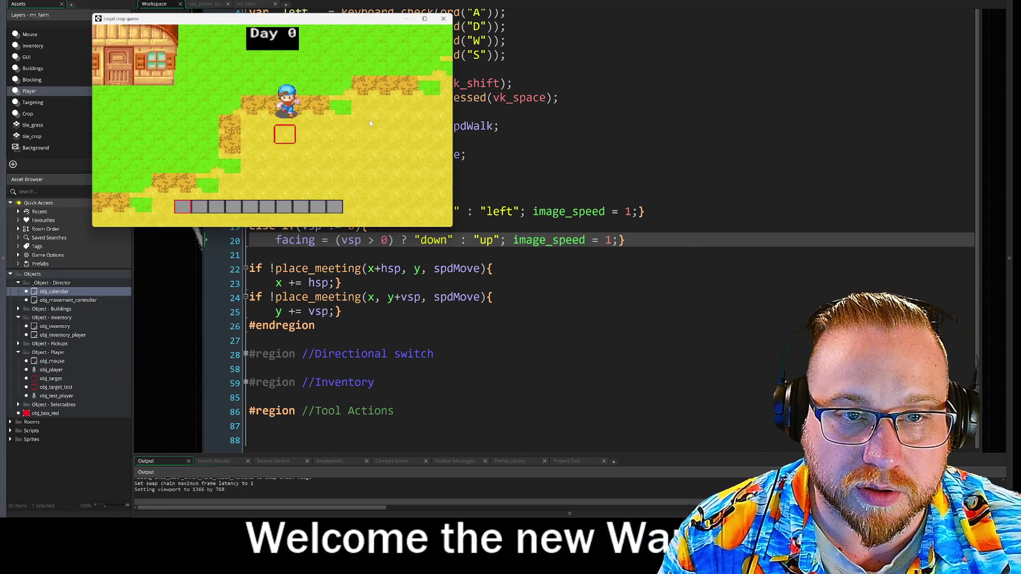
pyautogui.press('s')
pyautogui.press('a')
pyautogui.press('w')
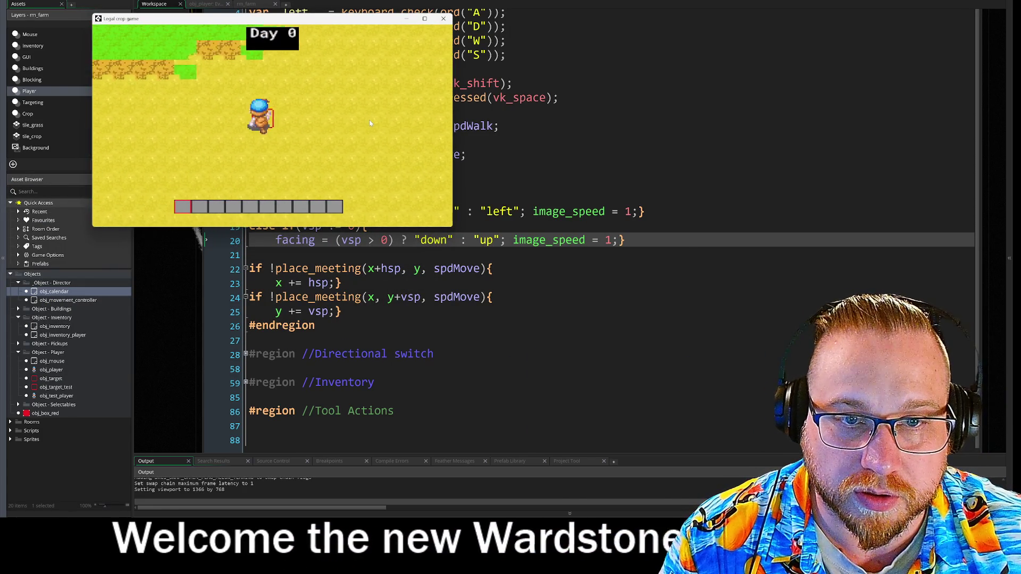
pyautogui.press('d')
pyautogui.press('s')
pyautogui.press('d')
pyautogui.press('a')
pyautogui.press('d')
pyautogui.press('s')
pyautogui.press('w')
pyautogui.press('s')
pyautogui.press('w')
pyautogui.press('w')
pyautogui.press('s')
pyautogui.press('a')
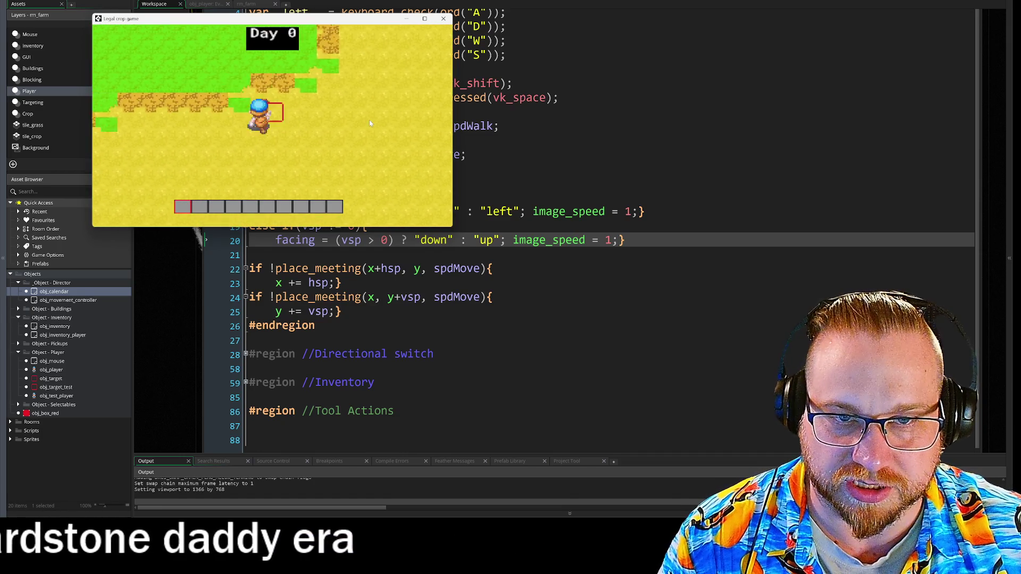
pyautogui.press('w')
pyautogui.press('d')
pyautogui.press('s')
pyautogui.press('d')
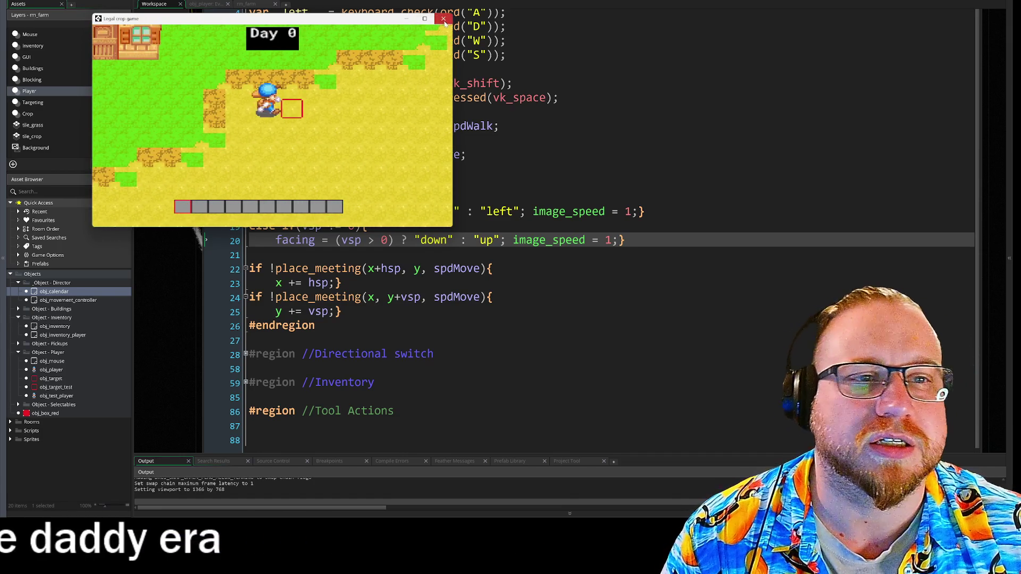
pyautogui.click(443, 20)
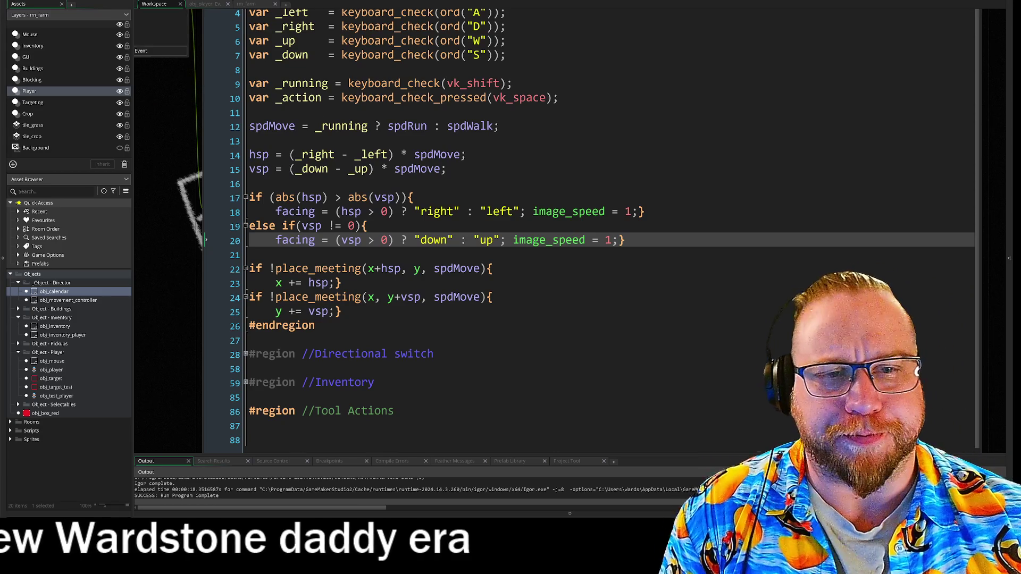
pyautogui.click(297, 212)
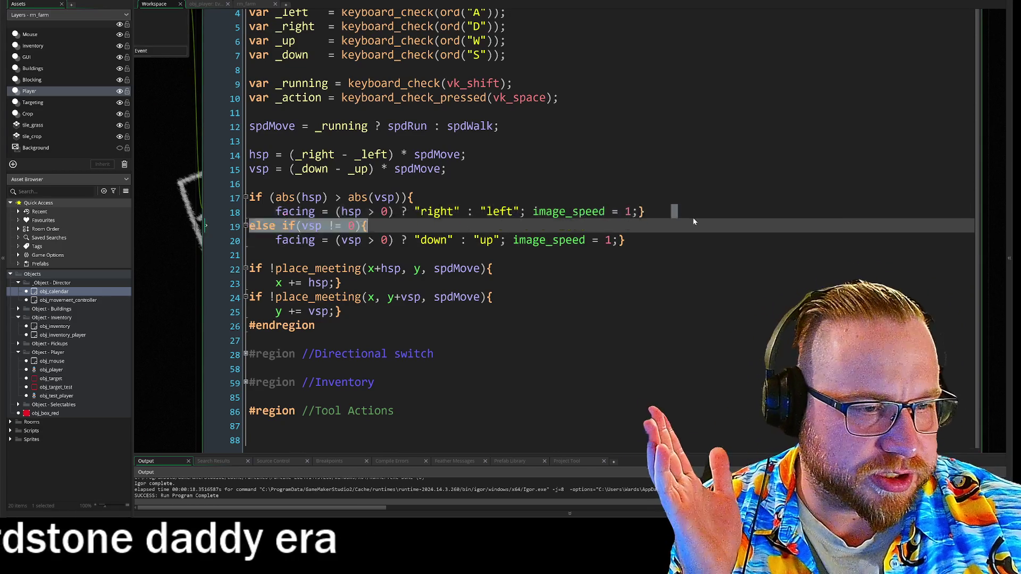
pyautogui.hotkey('ctrl', 'shift', '[')
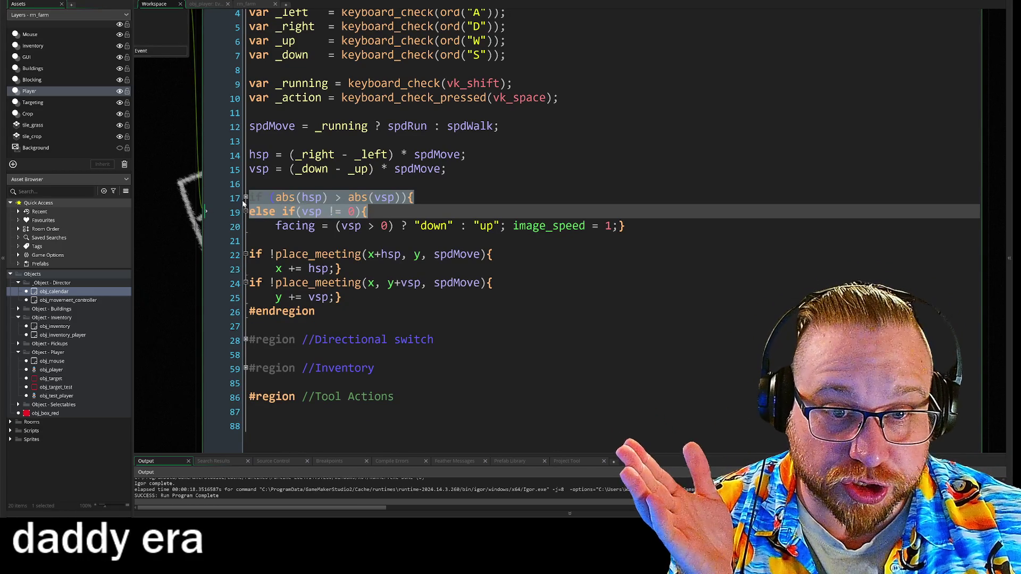
pyautogui.click(246, 198)
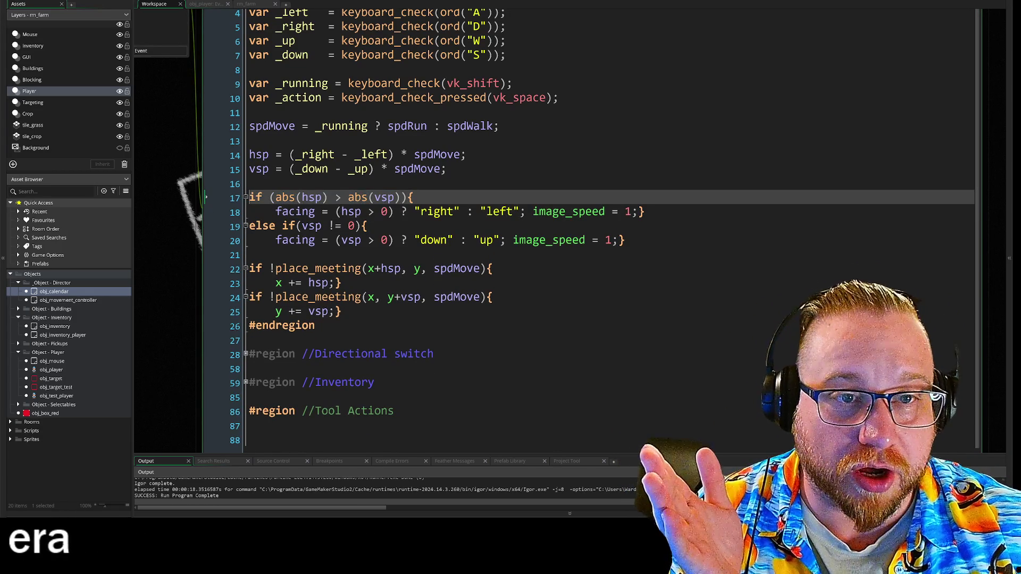
pyautogui.scroll(3, 206, 197)
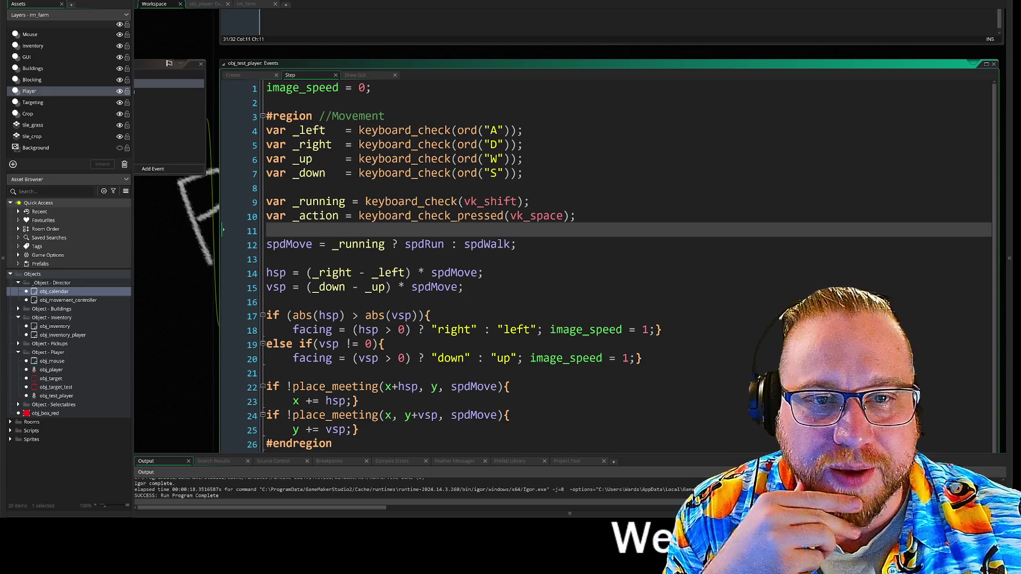
# - Insert the comment '//if no action then' as a new line 1 above image_speed = 0
pyautogui.click(499, 89)
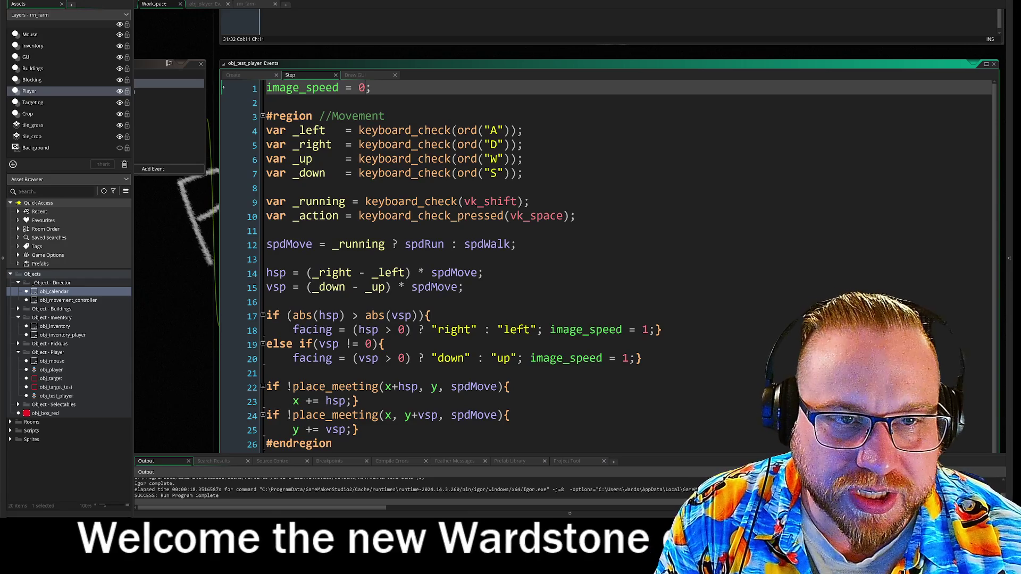
pyautogui.press('Home')
pyautogui.press('Return')
pyautogui.press('Up')
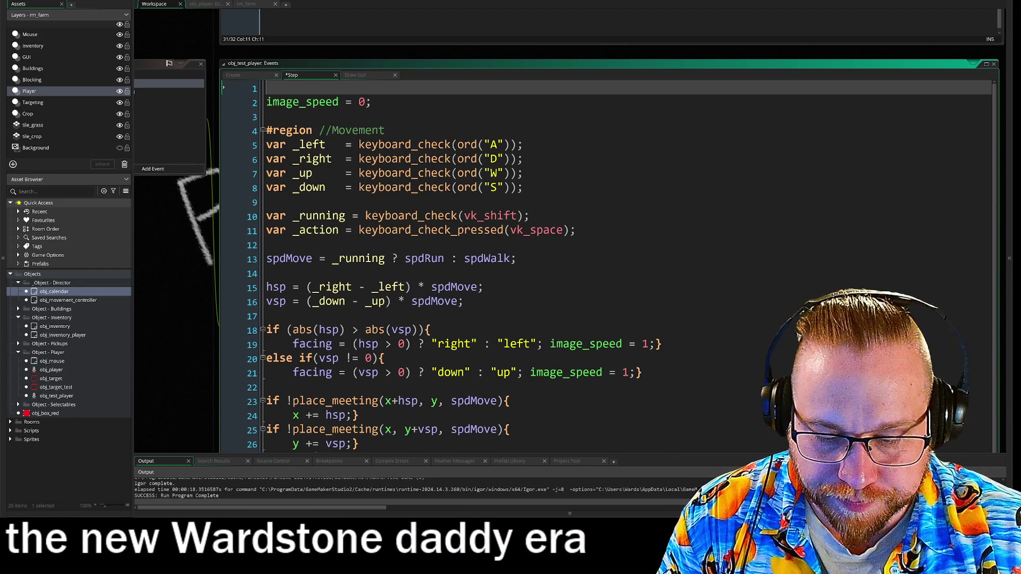
pyautogui.write('if')
pyautogui.press('BackSpace')
pyautogui.press('BackSpace')
pyautogui.press('BackSpace')
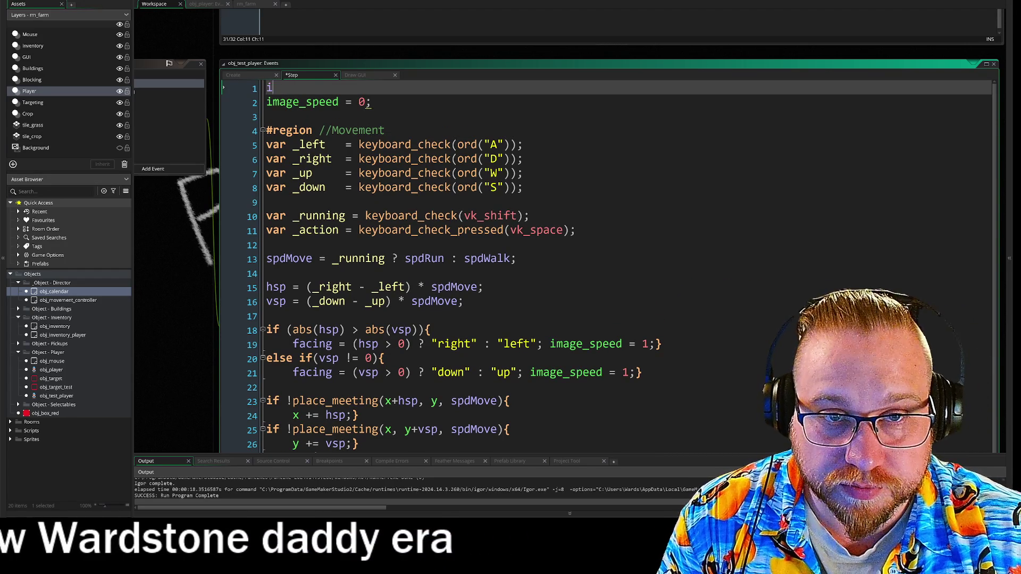
pyautogui.write('//if no action')
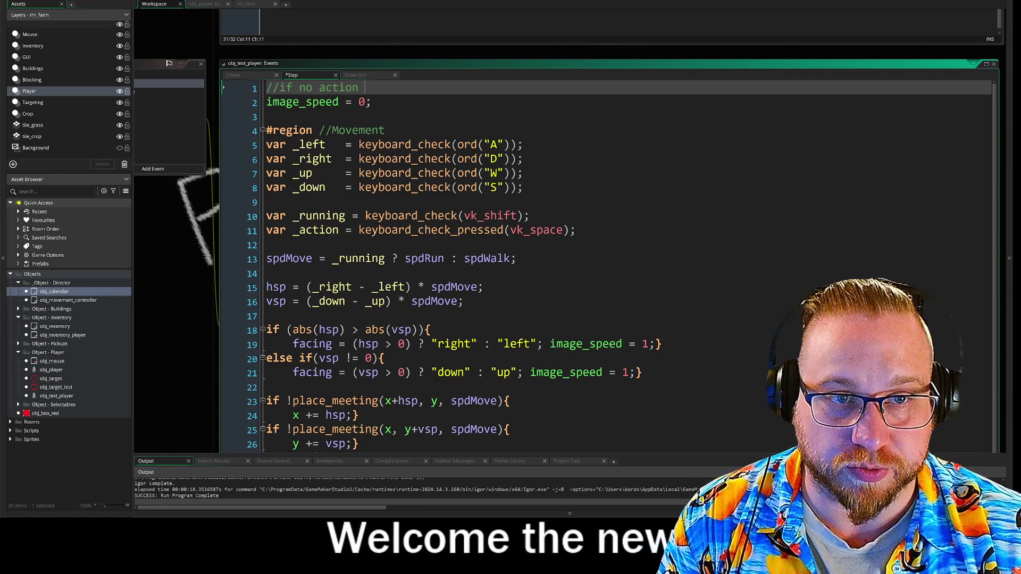
pyautogui.write('then')
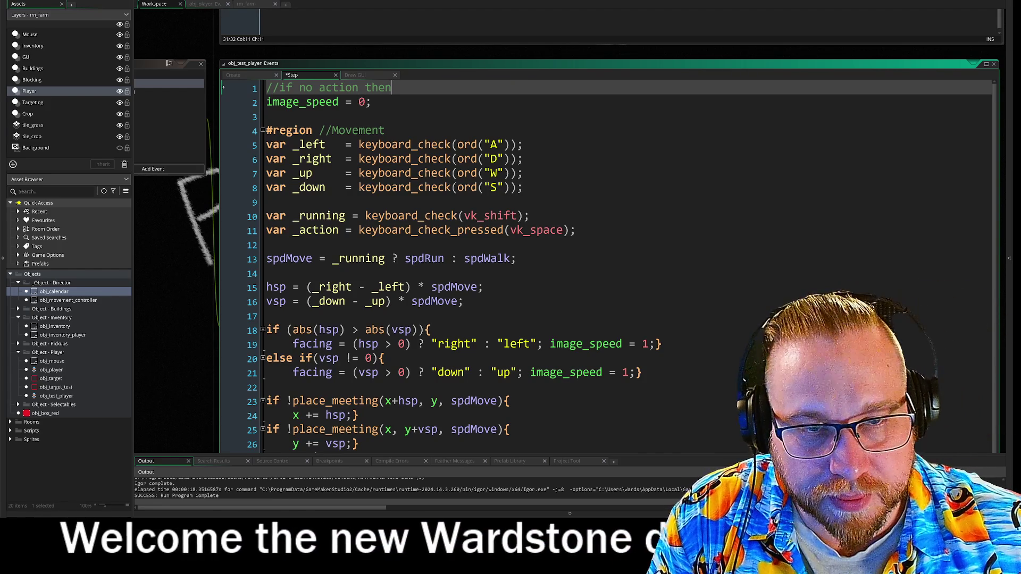
pyautogui.scroll(-1, 584, 266)
pyautogui.click(509, 404)
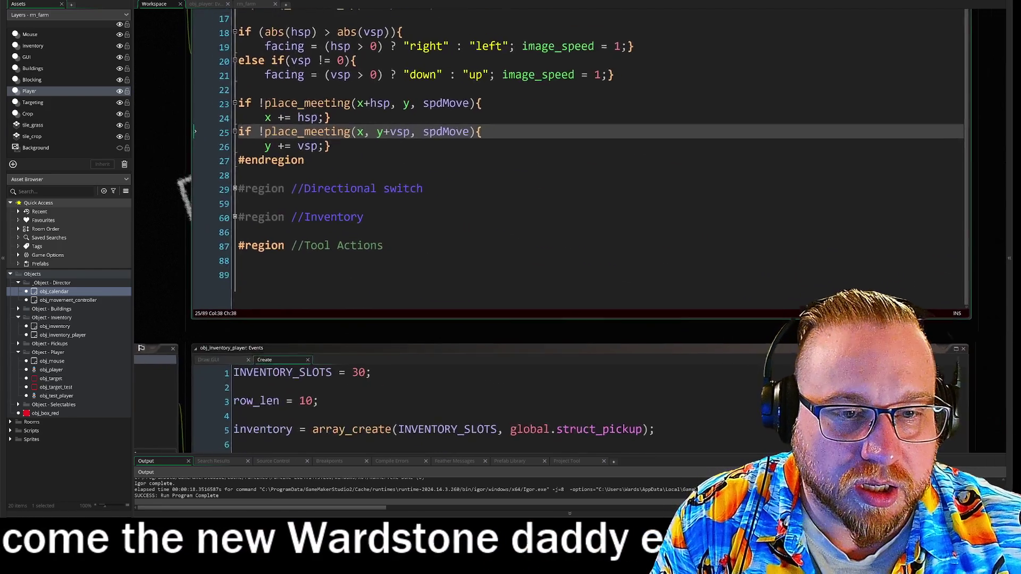
# - Write the comment '//if VAR do_action then' under #region //Tool Actions
pyautogui.click(372, 286)
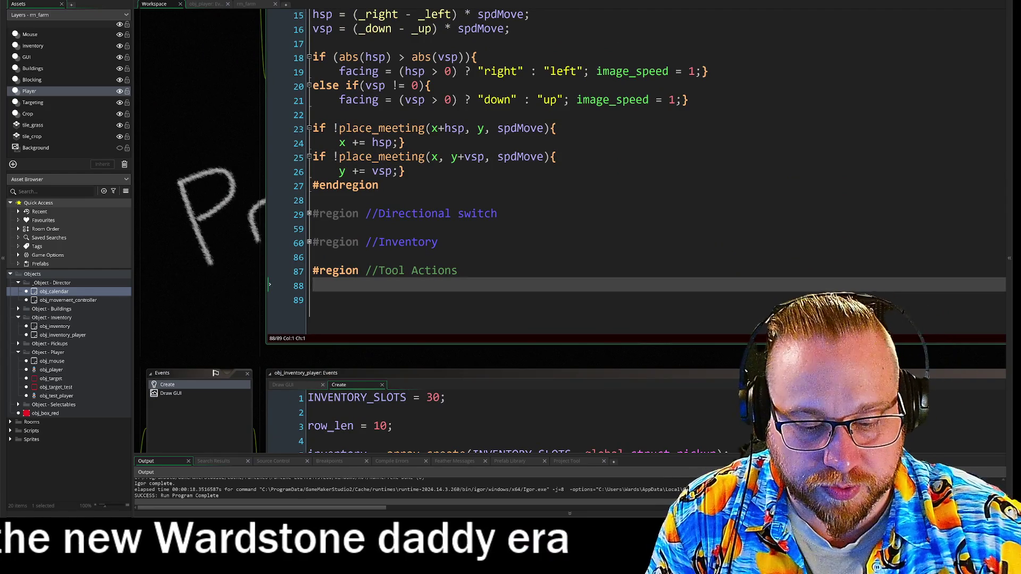
pyautogui.press('Return')
pyautogui.write('//if do ac')
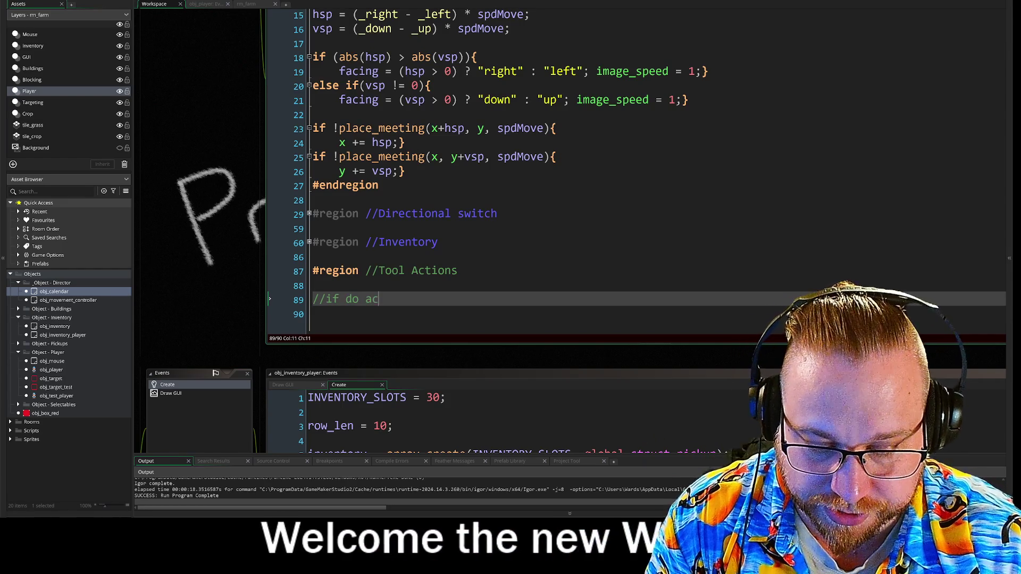
pyautogui.write('tion then')
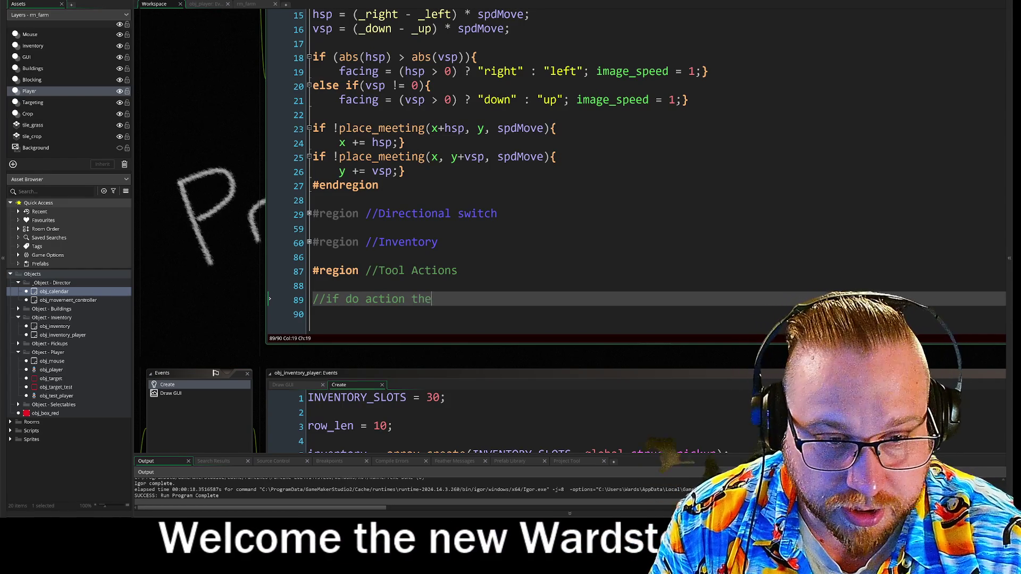
pyautogui.press('BackSpace')
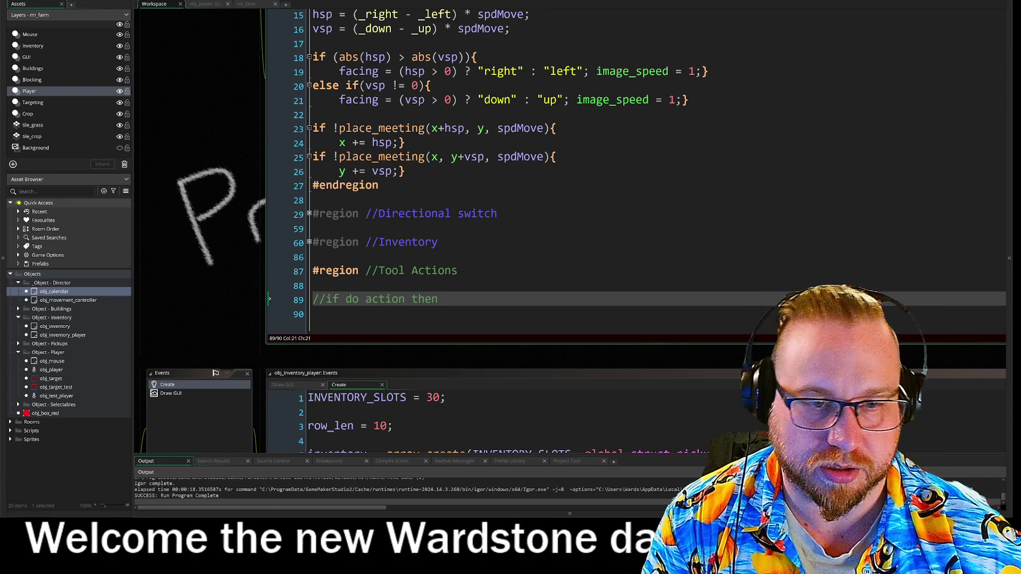
pyautogui.click(365, 298)
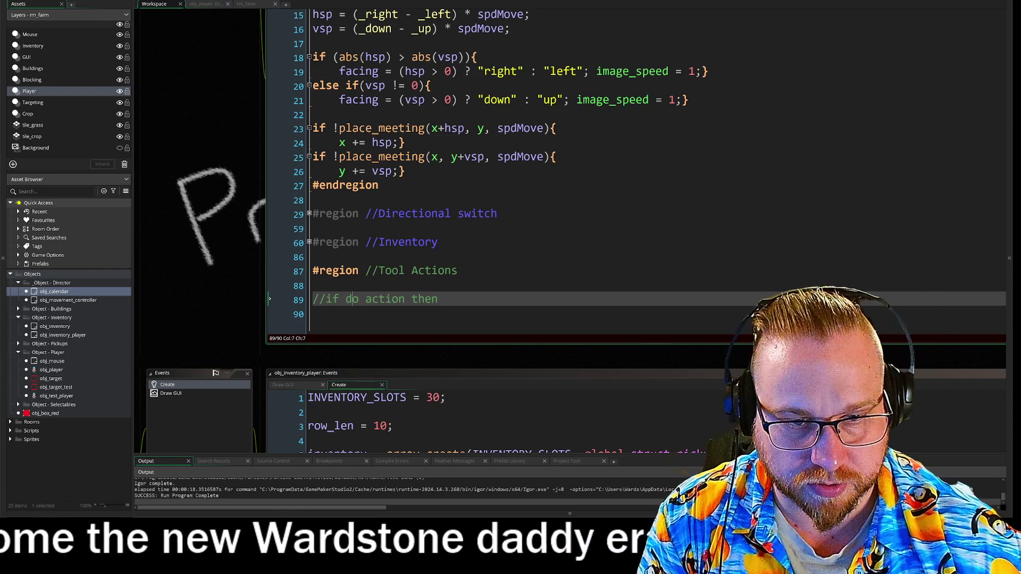
pyautogui.press('BackSpace')
pyautogui.write('_')
pyautogui.press('Left')
pyautogui.press('Left')
pyautogui.press('Left')
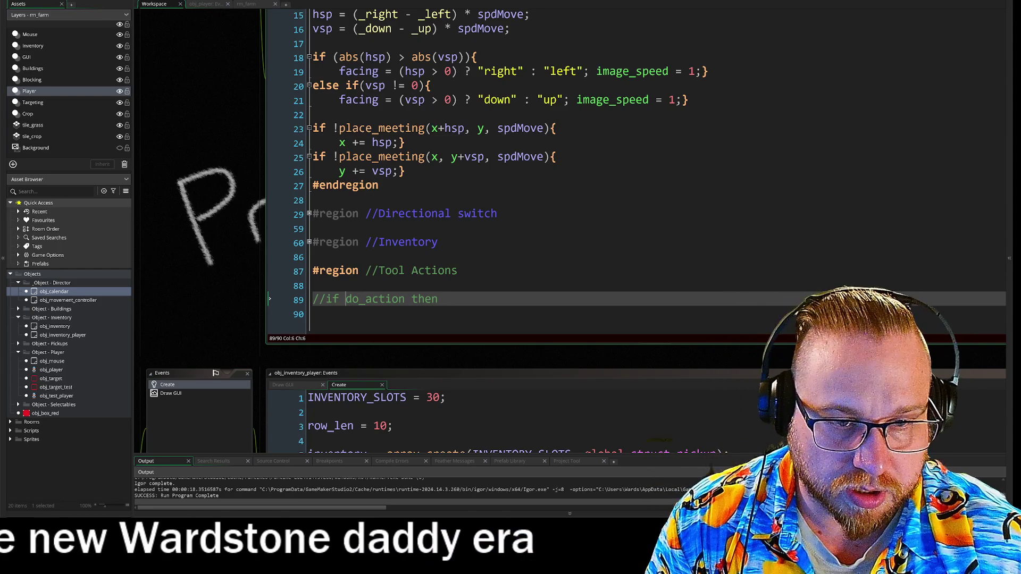
pyautogui.write('VAR')
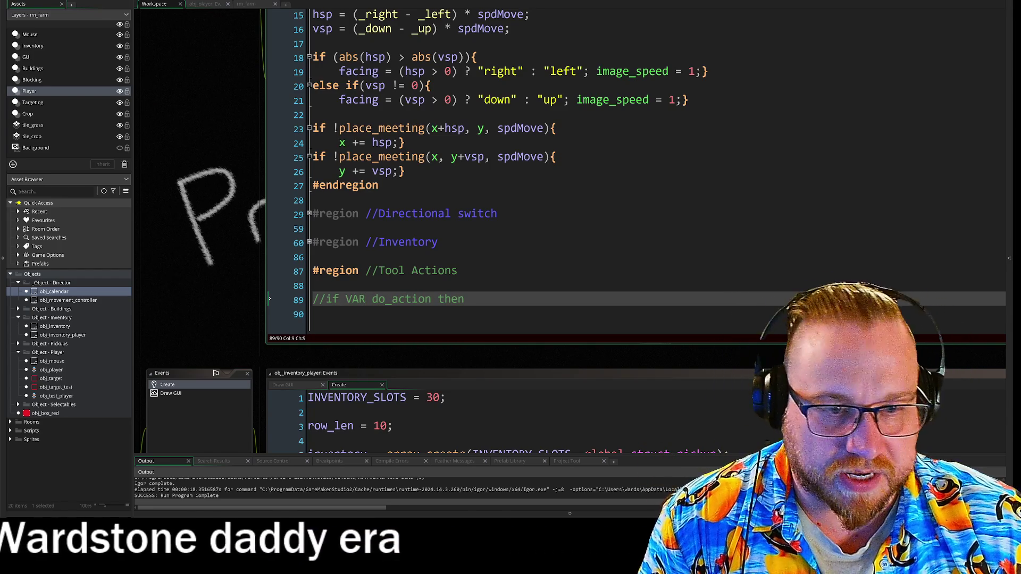
pyautogui.click(372, 299)
# - Add two blank lines below the Tool Actions comment, then switch to the rm_farm room
pyautogui.click(313, 314)
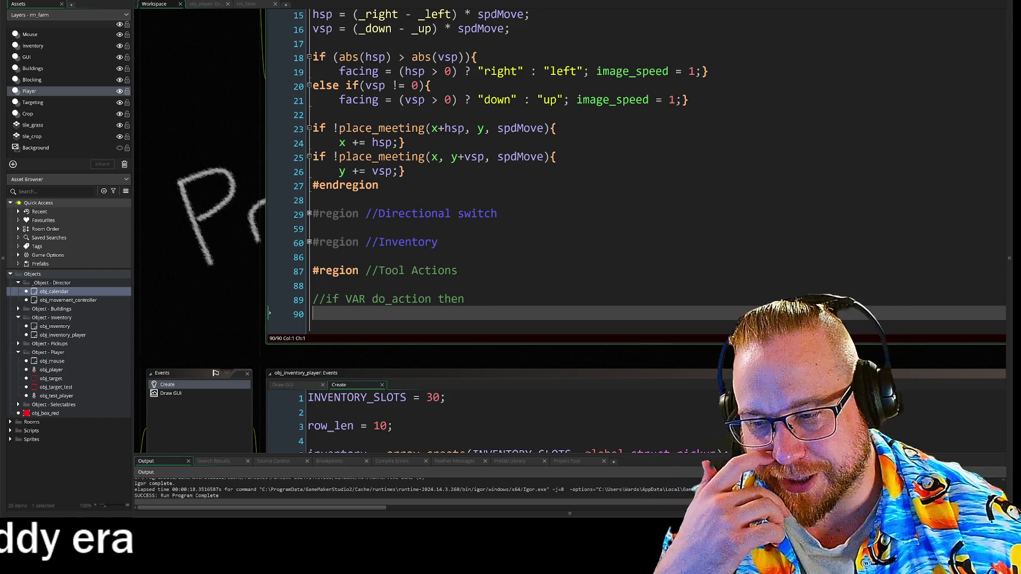
pyautogui.scroll(1, 531, 170)
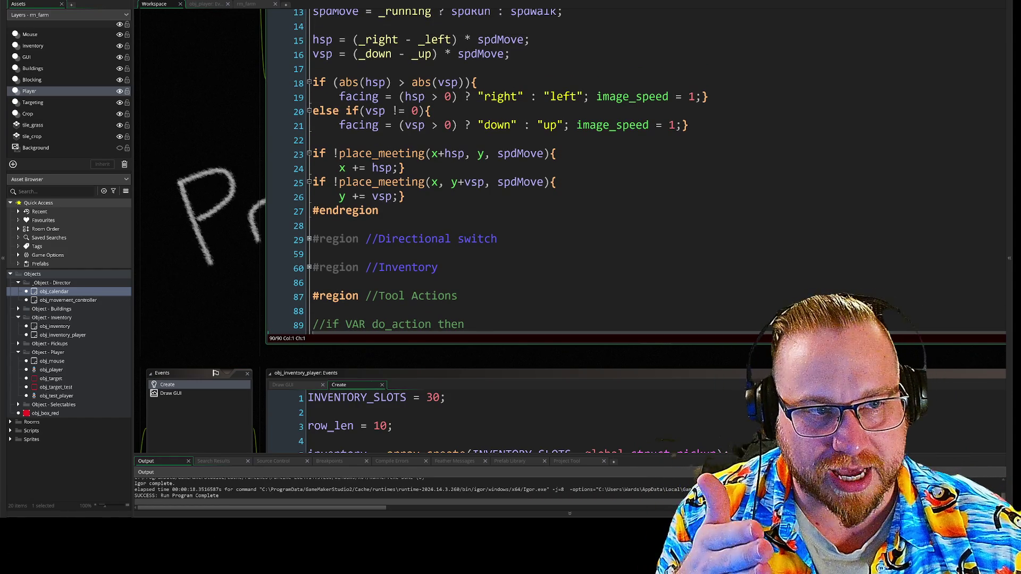
pyautogui.click(293, 397)
pyautogui.moveTo(292, 397); pyautogui.dragTo(242, 177)
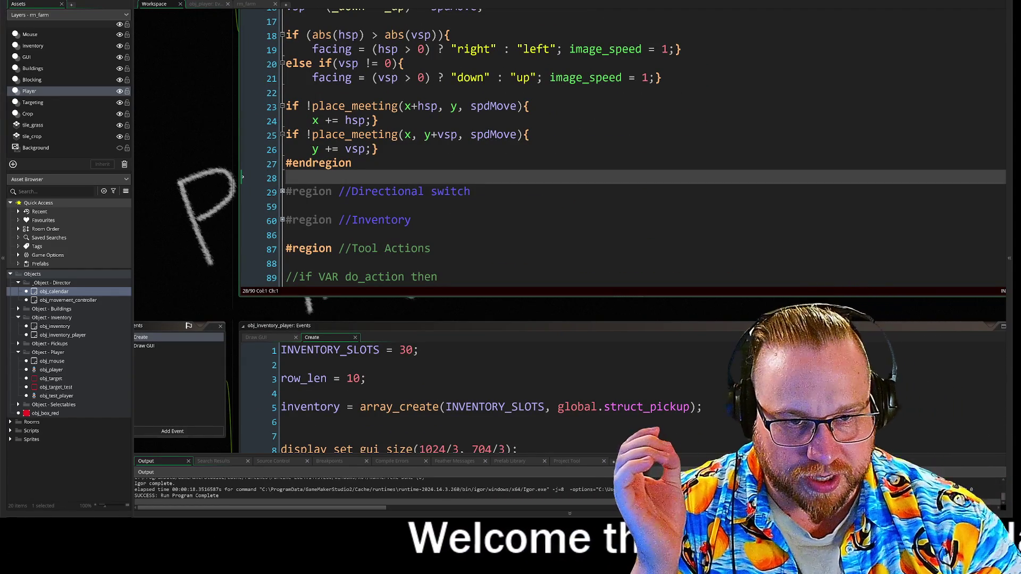
pyautogui.scroll(-1, 532, 160)
pyautogui.click(287, 253)
pyautogui.press('Return')
pyautogui.press('Return')
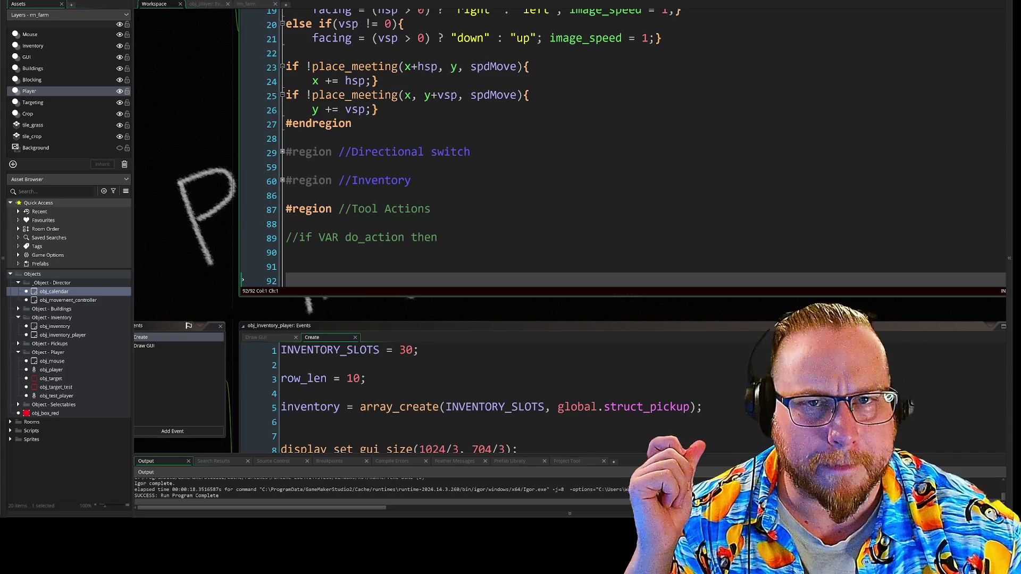
pyautogui.click(258, 5)
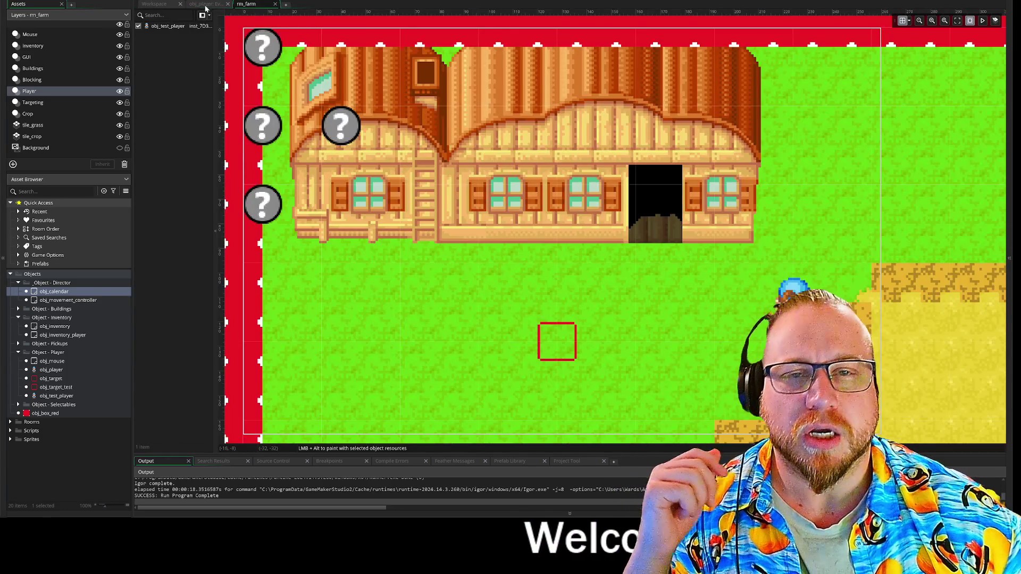
# - Check the obj_player code and rm_farm room layout, then return to the code workspace
pyautogui.click(207, 5)
pyautogui.click(154, 4)
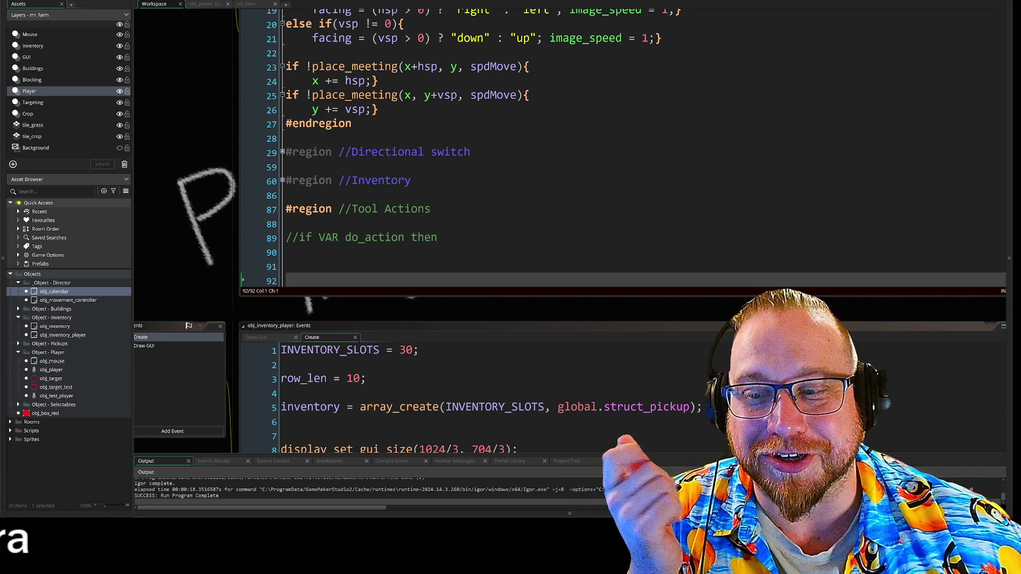
pyautogui.click(250, 4)
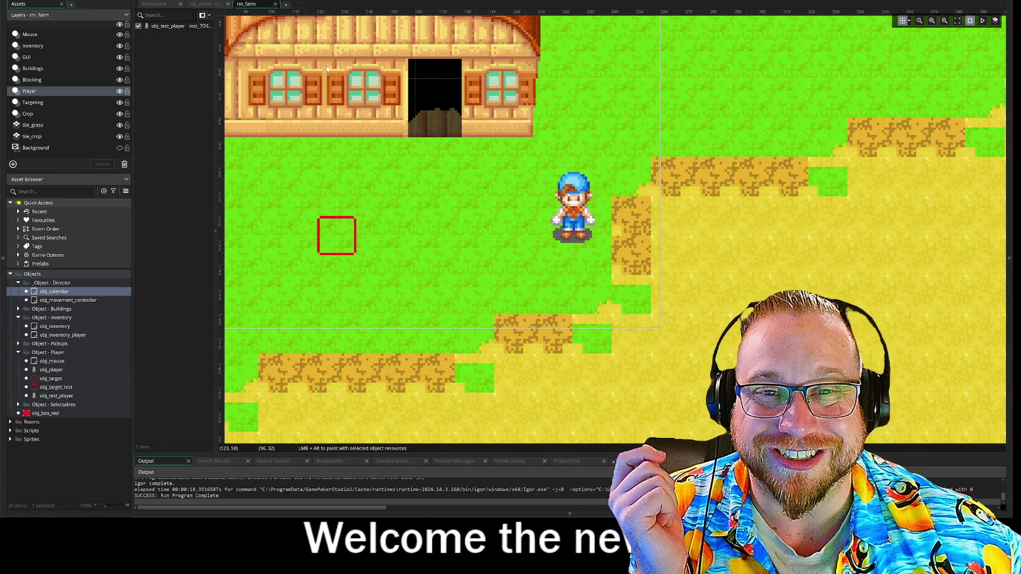
pyautogui.click(164, 7)
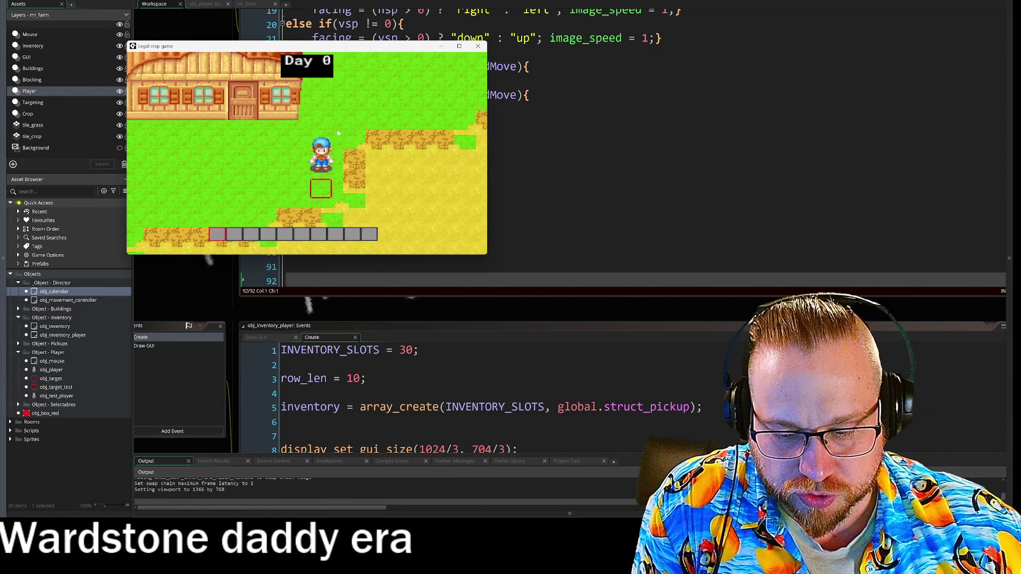
# - Walk the farmer around the farm with WASD to check the target box, then close the game
pyautogui.press('s')
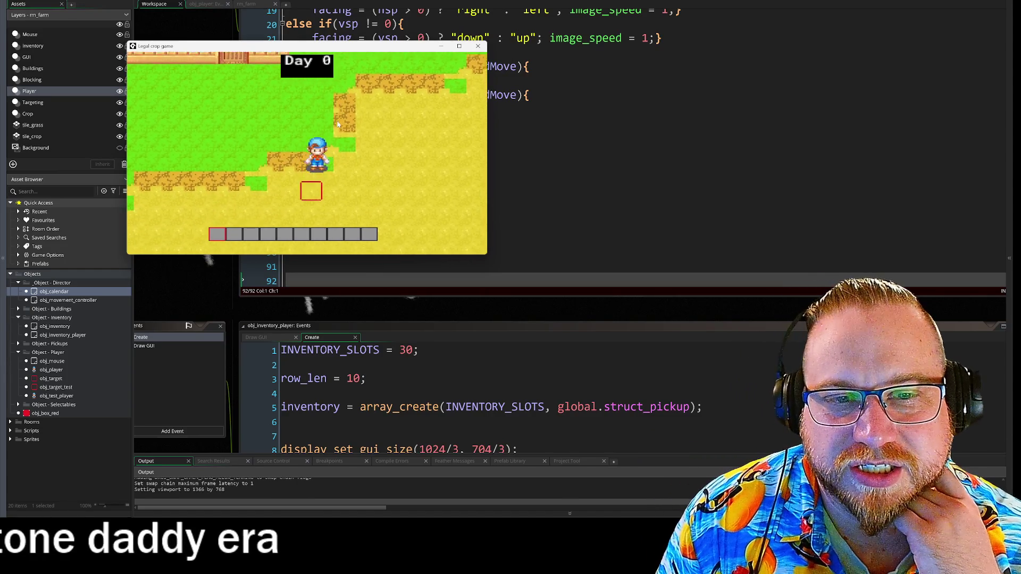
pyautogui.press('w')
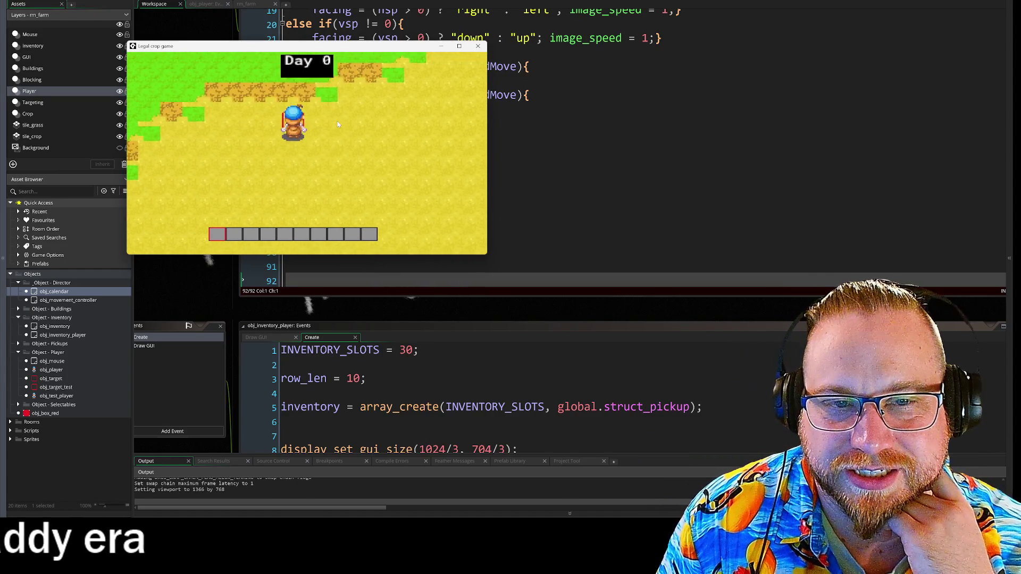
pyautogui.press('a')
pyautogui.press('s')
pyautogui.press('d')
pyautogui.press('s')
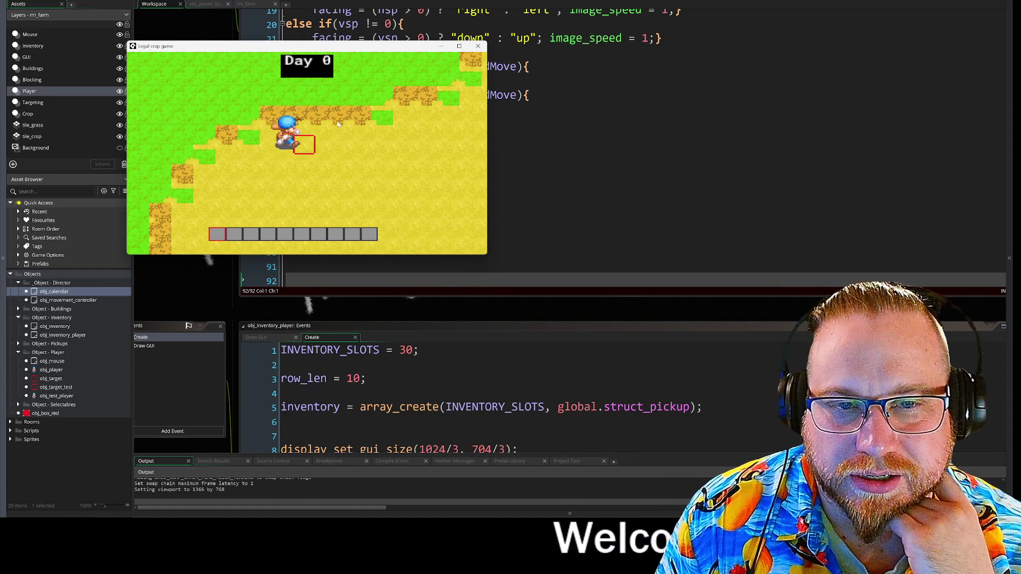
pyautogui.press('d')
pyautogui.press('a')
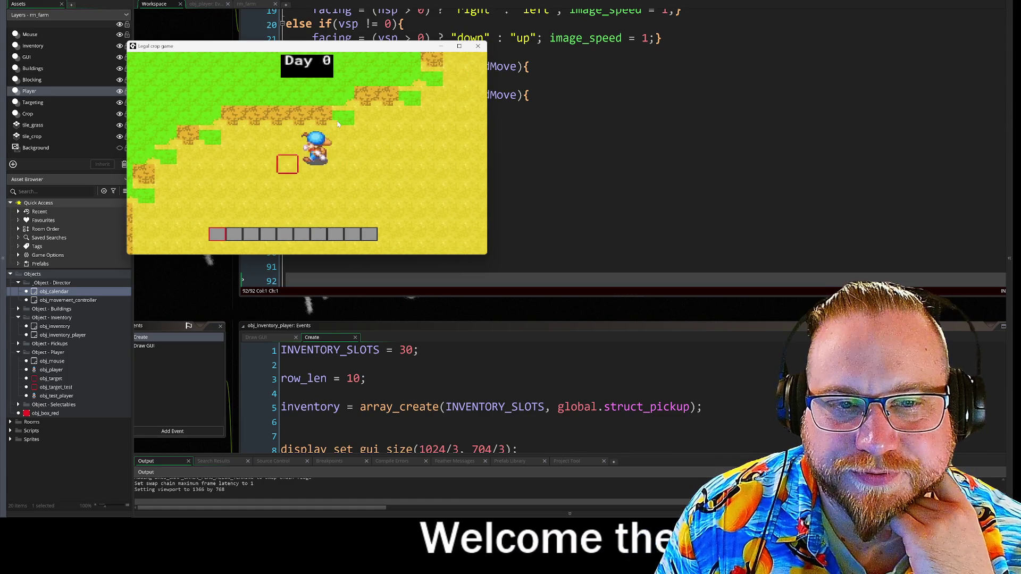
pyautogui.press('s')
pyautogui.press('d')
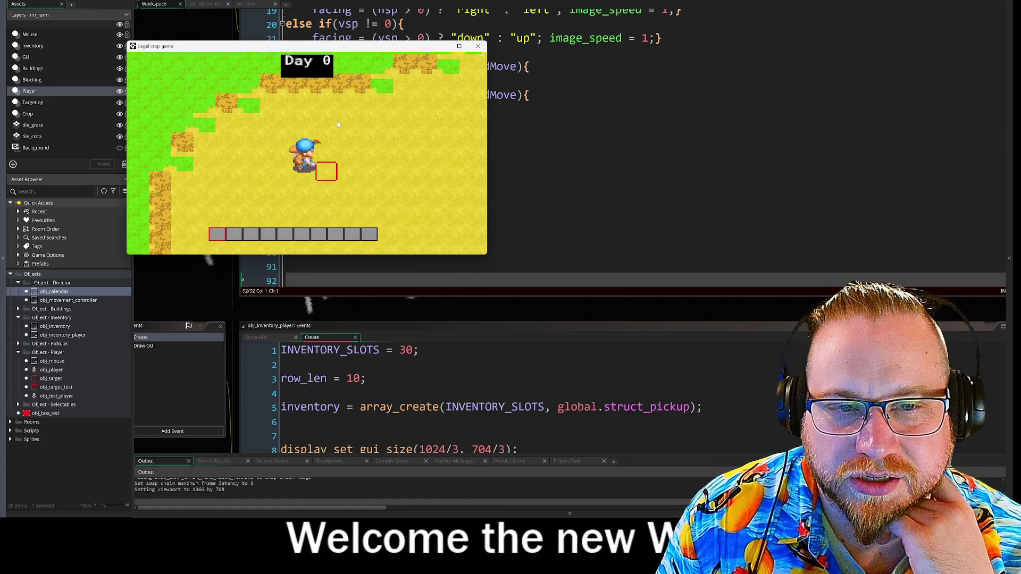
pyautogui.press('a')
pyautogui.press('d')
pyautogui.press('a')
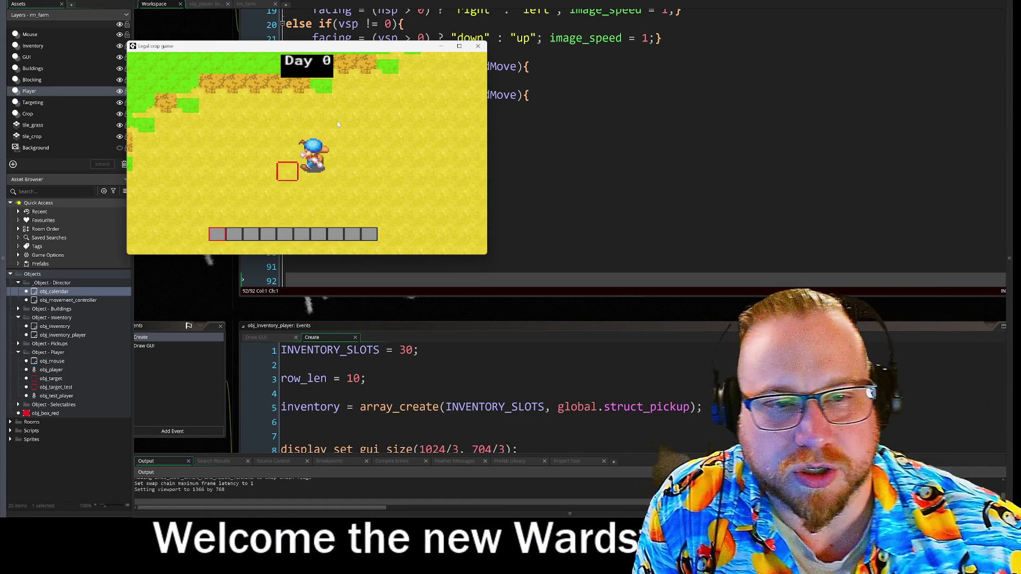
pyautogui.press('w')
pyautogui.press('d')
pyautogui.press('a')
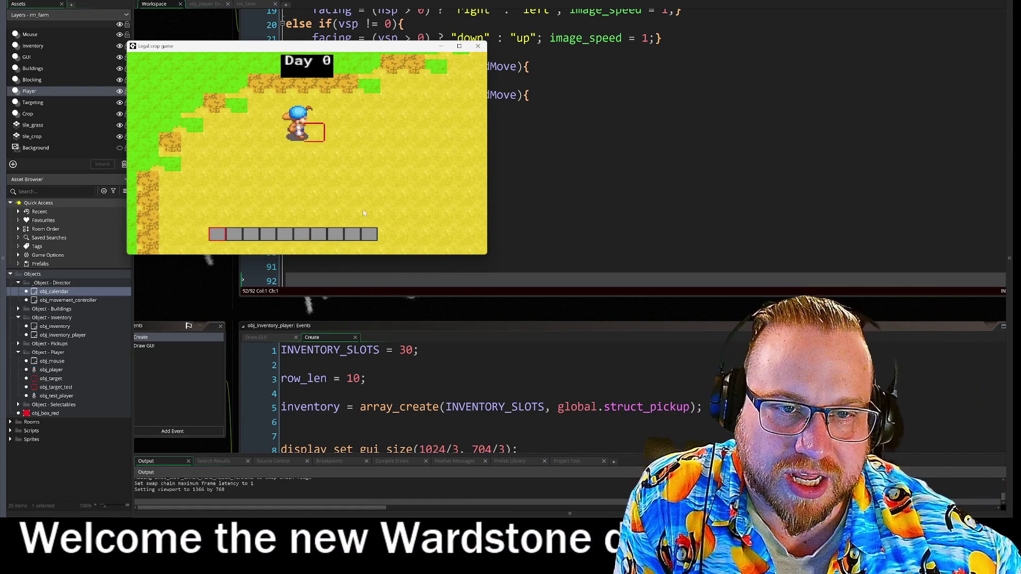
pyautogui.press('d')
pyautogui.press('d')
pyautogui.press('a')
pyautogui.press('w')
pyautogui.press('w')
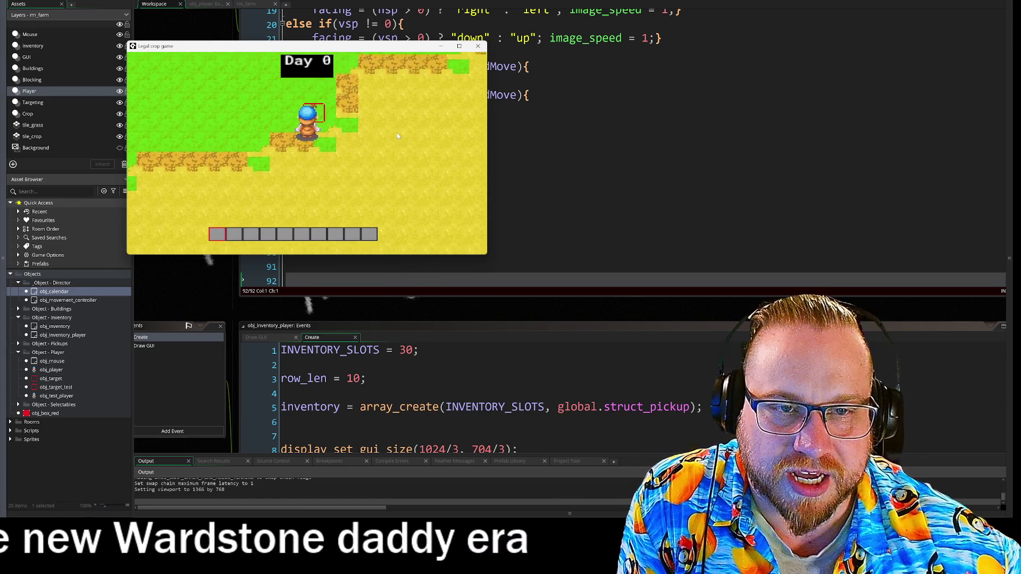
pyautogui.press('d')
pyautogui.press('s')
pyautogui.press('d')
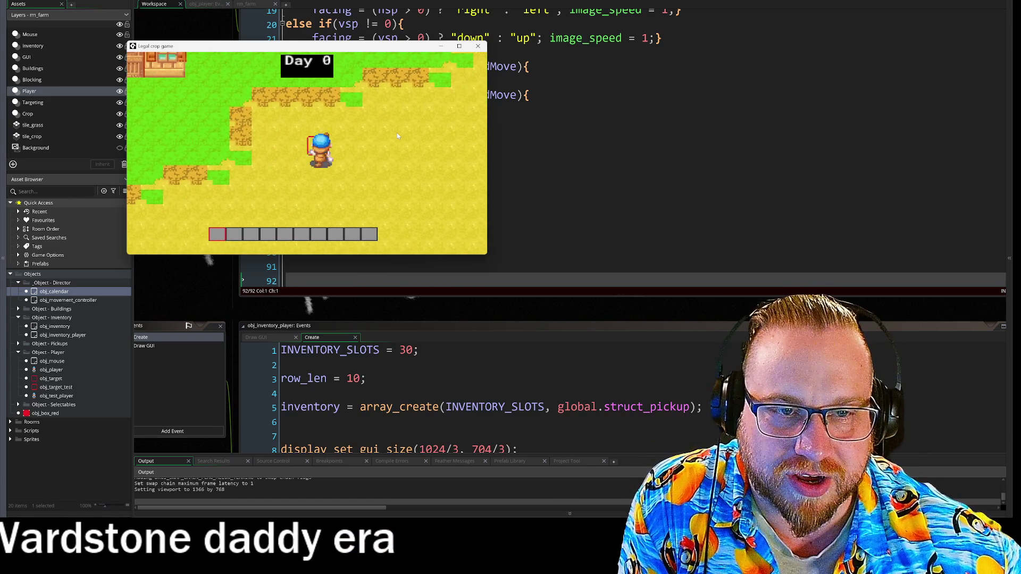
pyautogui.click(478, 46)
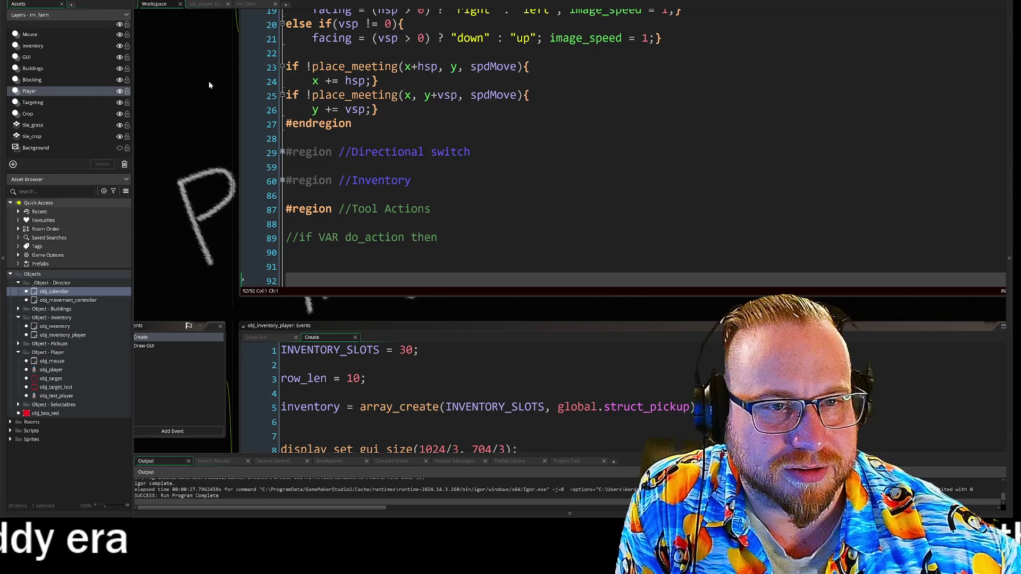
# - Bring the player's facing checks on lines 18–21 into view
pyautogui.scroll(5, 209, 81)
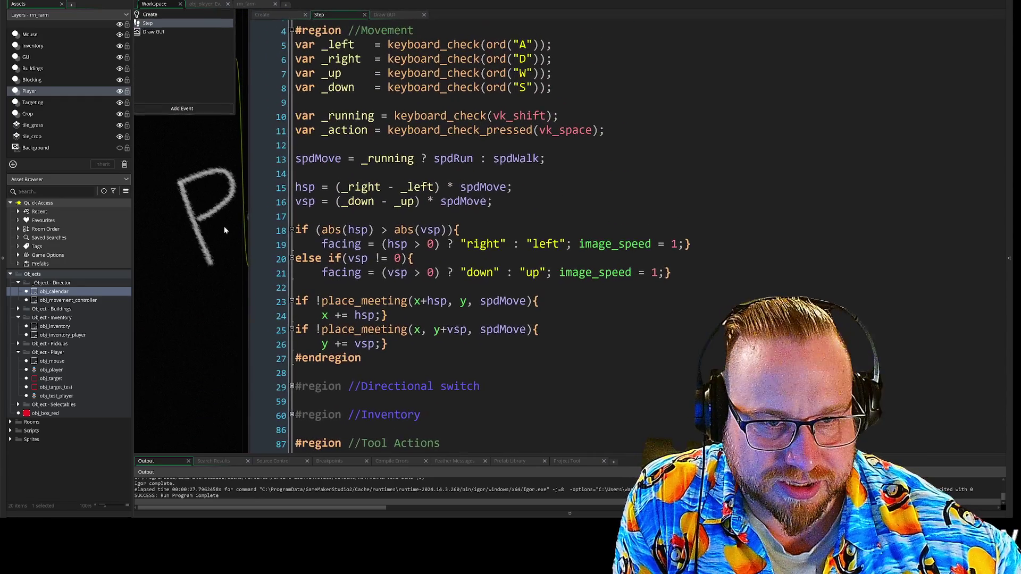
pyautogui.moveTo(225, 230); pyautogui.dragTo(274, 153)
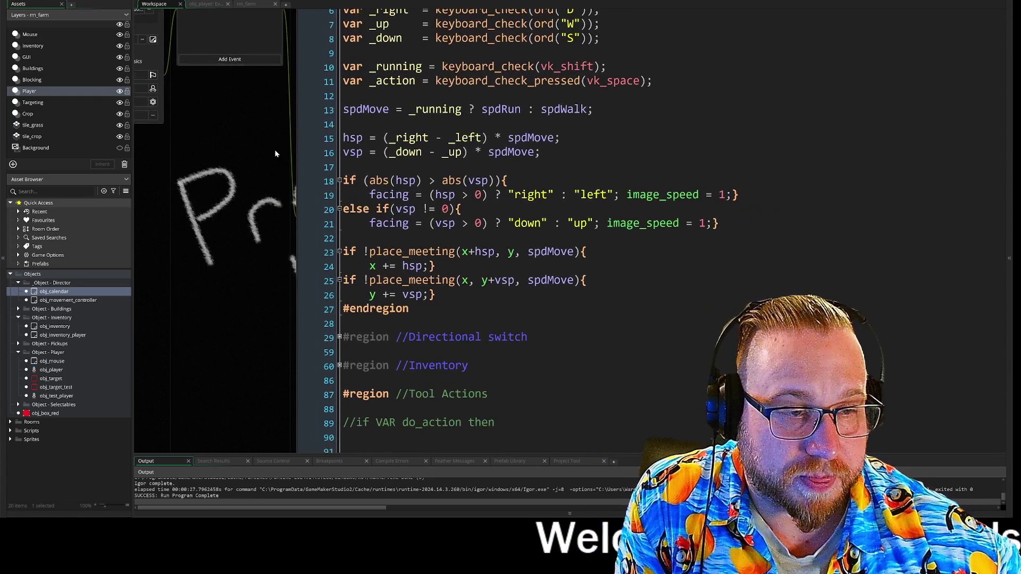
pyautogui.scroll(1, 275, 154)
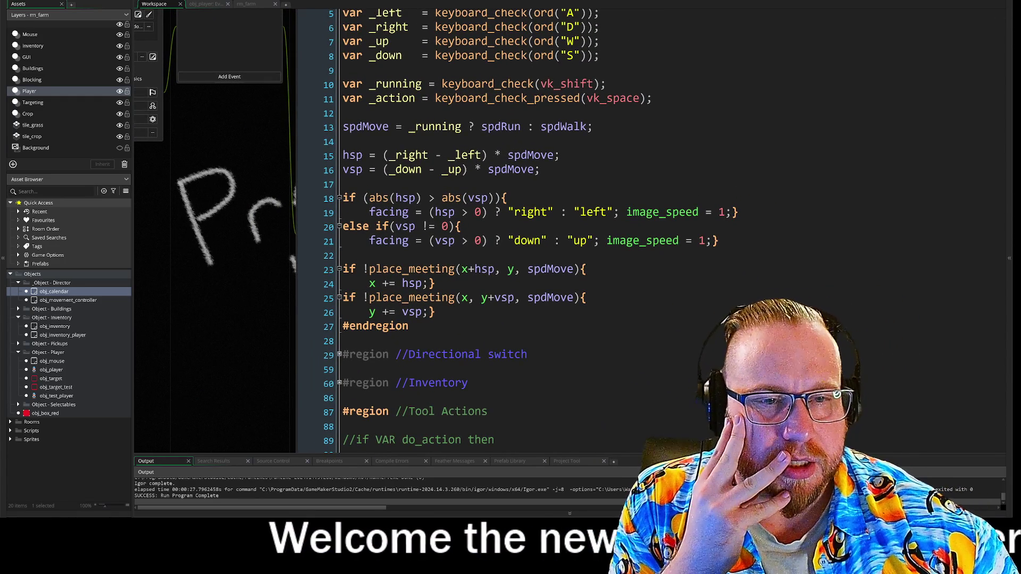
pyautogui.moveTo(363, 226); pyautogui.dragTo(719, 241)
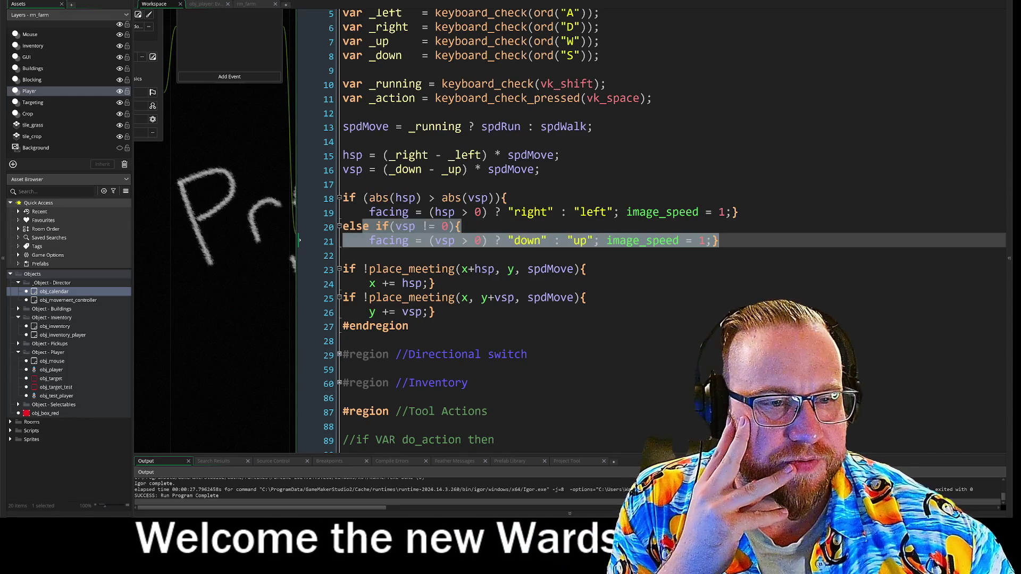
pyautogui.click(719, 241)
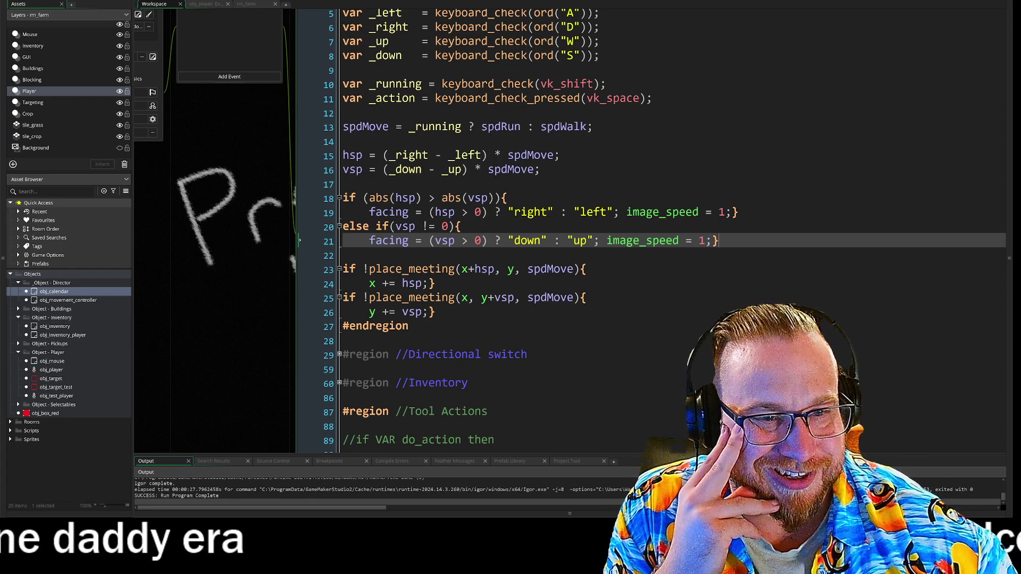
# - Change the vsp in line 21's down/up facing check to hsp
pyautogui.click(400, 198)
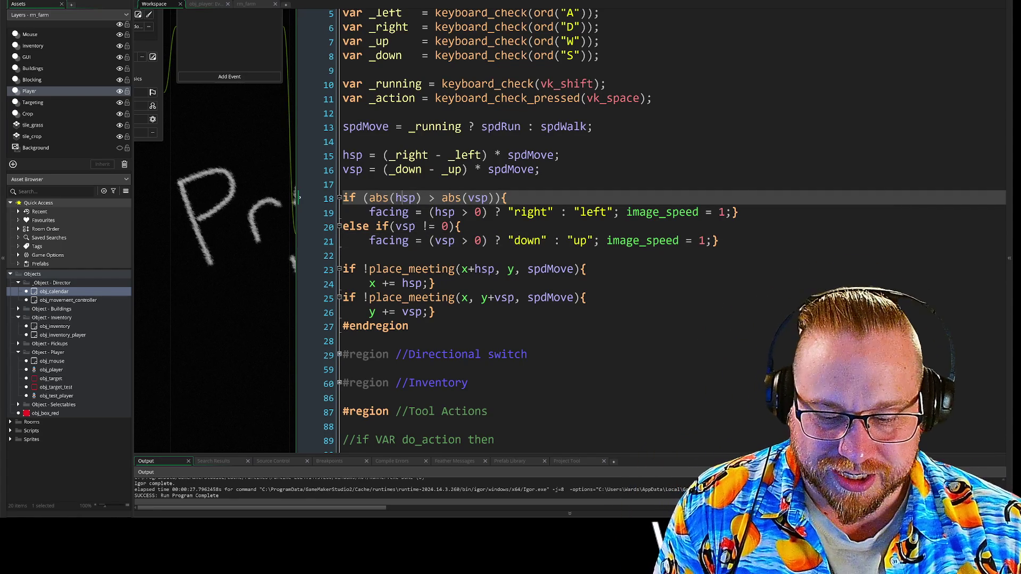
pyautogui.write('v')
pyautogui.click(470, 198)
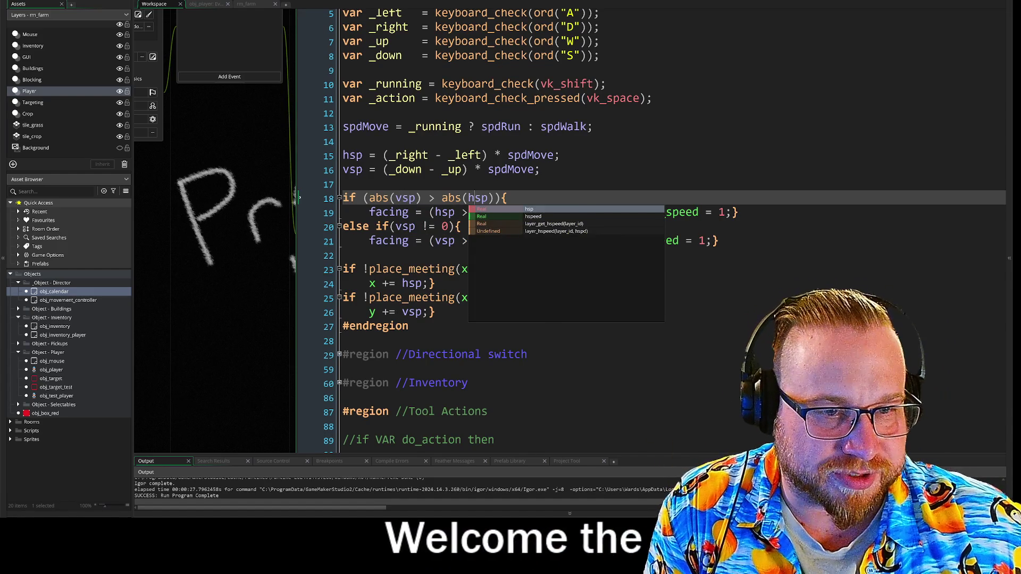
pyautogui.click(436, 240)
pyautogui.click(436, 213)
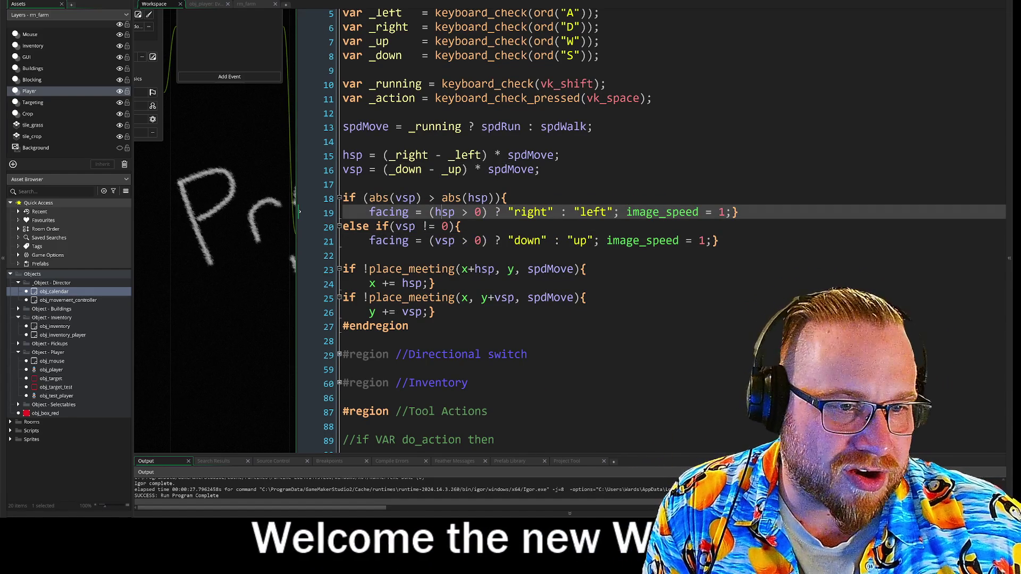
pyautogui.write('v')
pyautogui.click(436, 169)
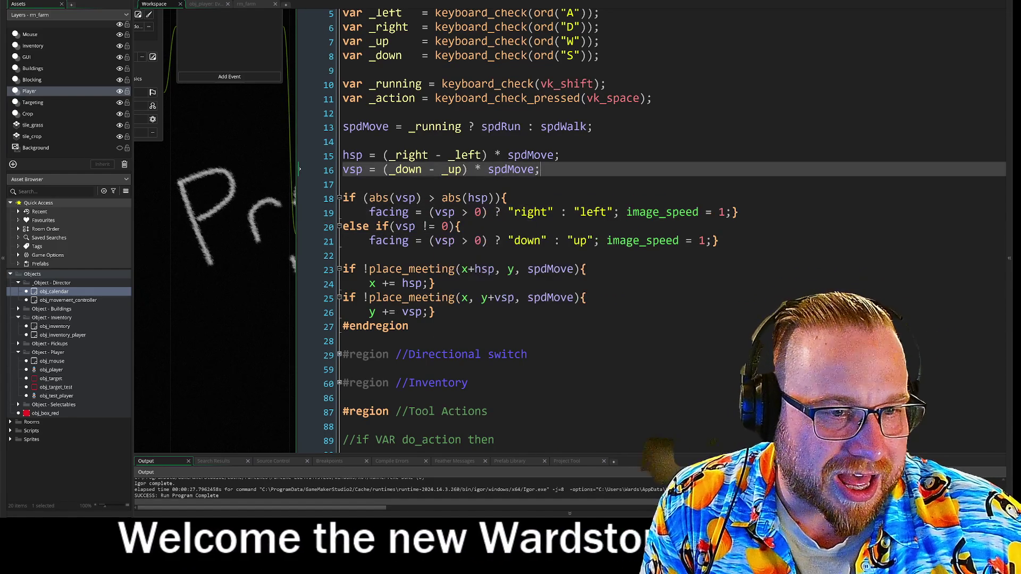
pyautogui.click(436, 240)
pyautogui.press('BackSpace')
pyautogui.write('h')
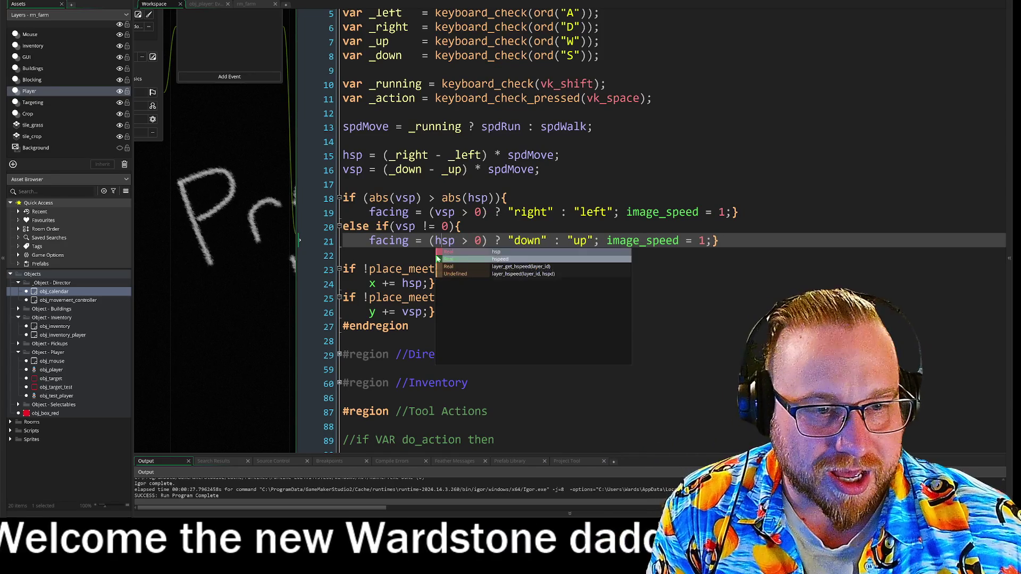
pyautogui.click(461, 226)
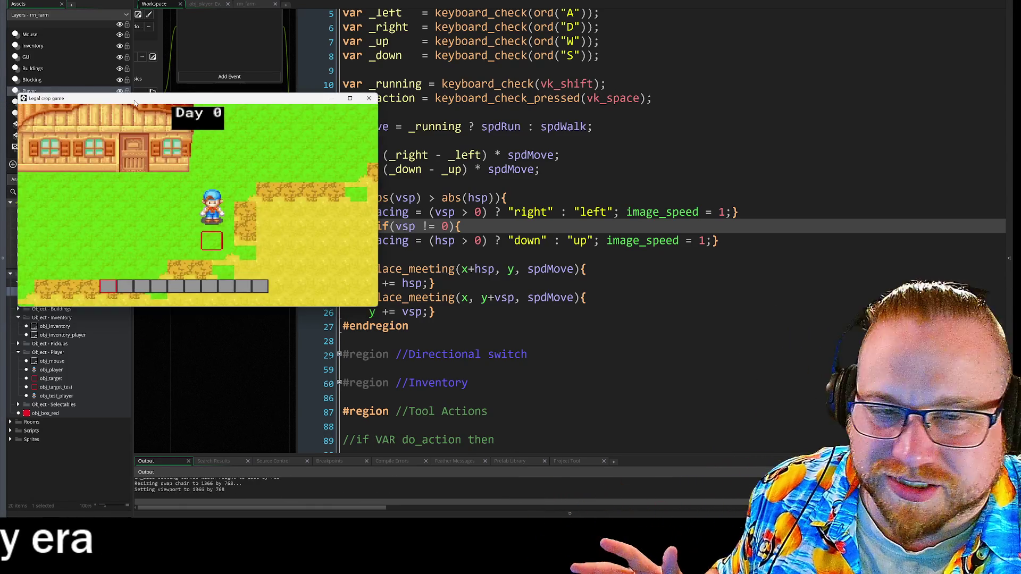
# - Play-test the swapped facing by walking the farmer with WASD, then close the game
pyautogui.moveTo(129, 95); pyautogui.dragTo(310, 38)
pyautogui.press('s')
pyautogui.press('d')
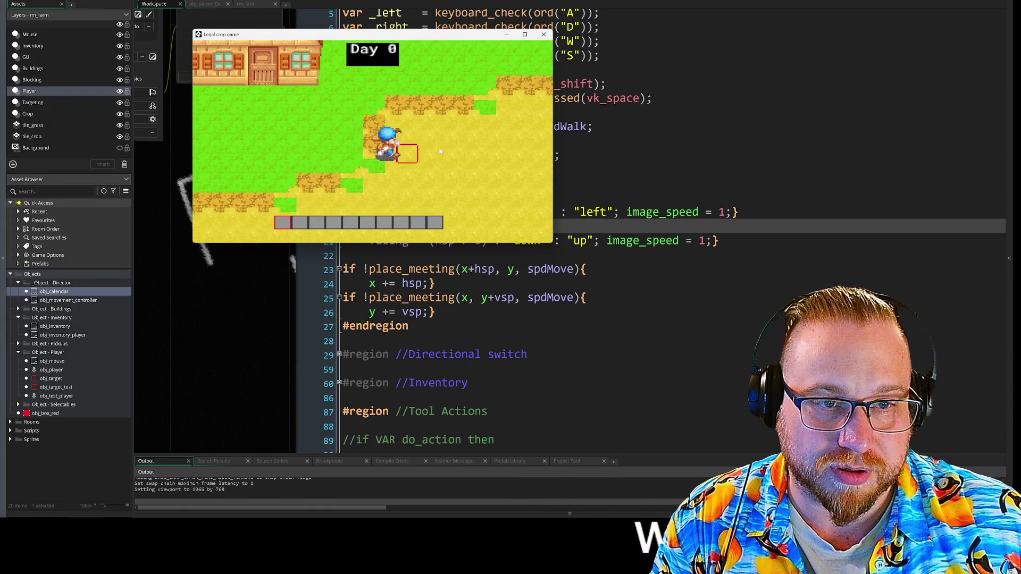
pyautogui.press('w')
pyautogui.press('a')
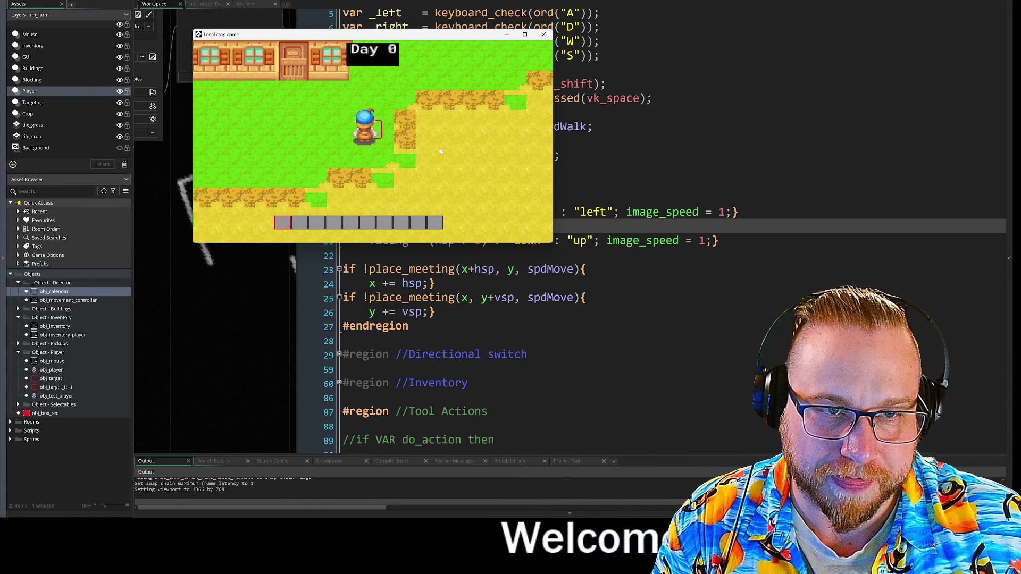
pyautogui.hotkey('alt', 'F4')
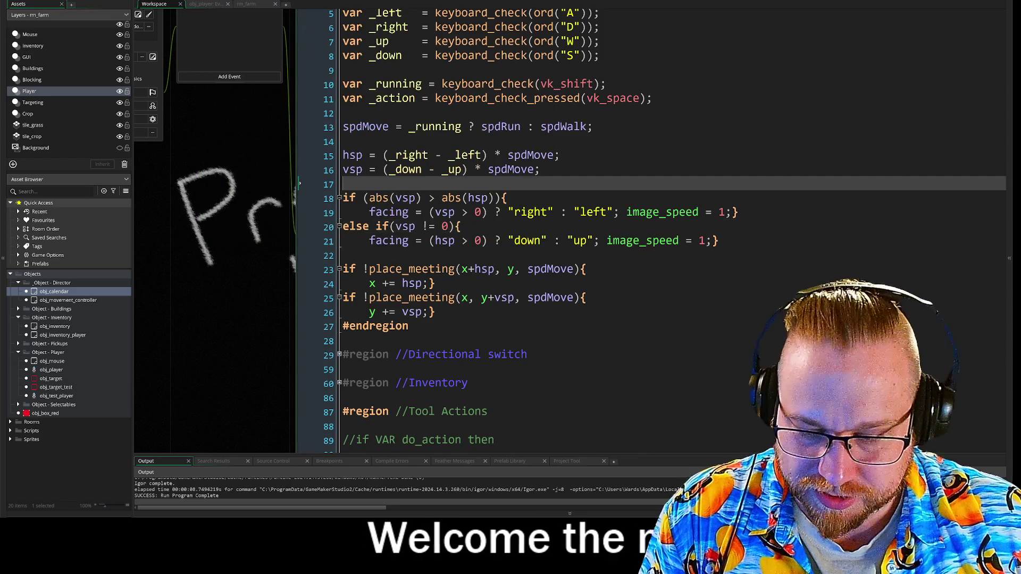
# - Restore line 18 to abs(hsp) > abs(vsp) and line 21 back to vsp
pyautogui.click(442, 241)
pyautogui.press('BackSpace')
pyautogui.press('Up')
pyautogui.press('Up')
pyautogui.press('BackSpace')
pyautogui.write('h')
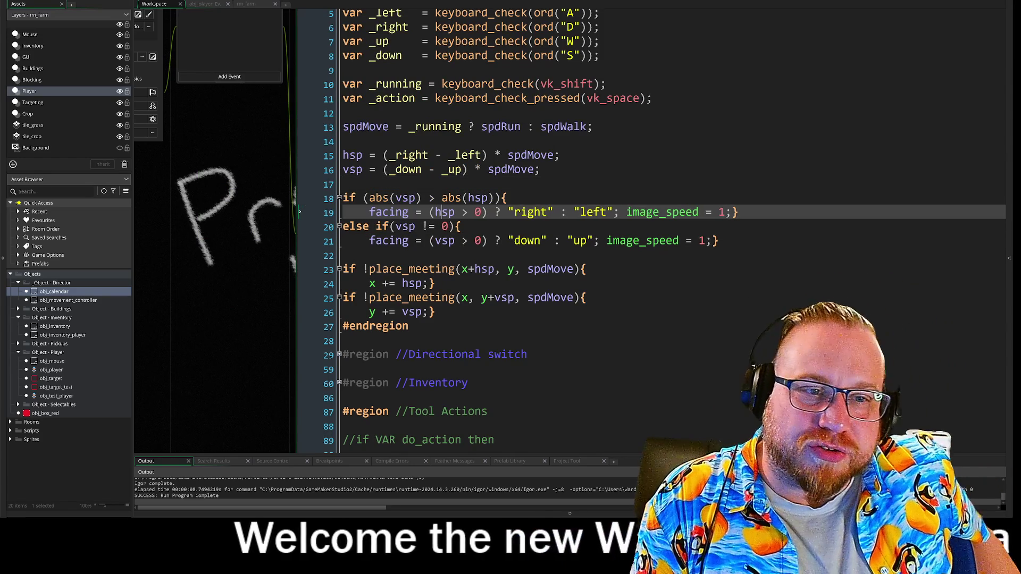
pyautogui.click(475, 198)
pyautogui.press('BackSpace')
pyautogui.write('v')
pyautogui.click(403, 198)
pyautogui.press('BackSpace')
pyautogui.write('h')
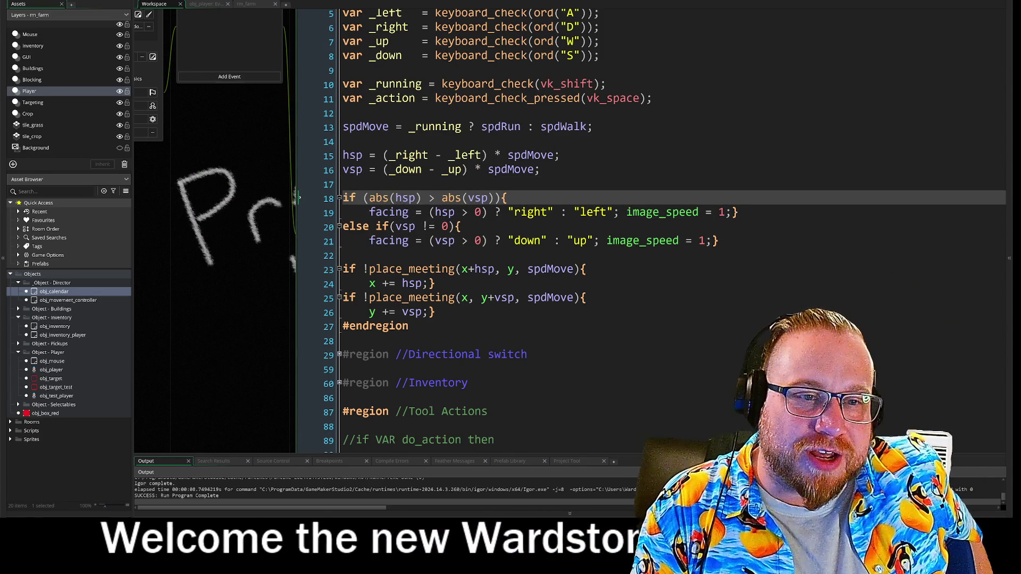
pyautogui.hotkey('ctrl', 'End')
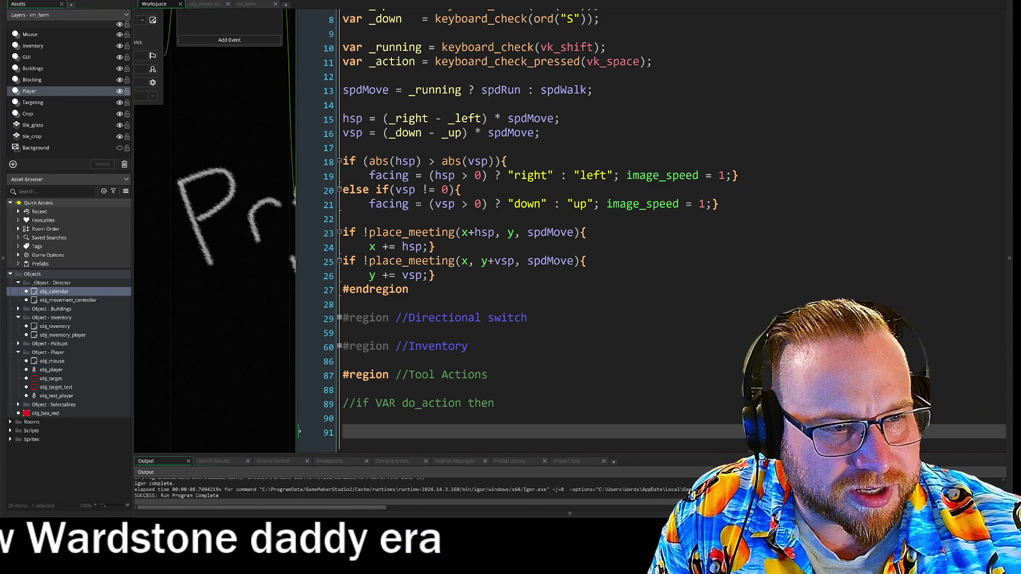
# - Narrow the asset panel to widen the code view and bring the running game forward
pyautogui.click(299, 203)
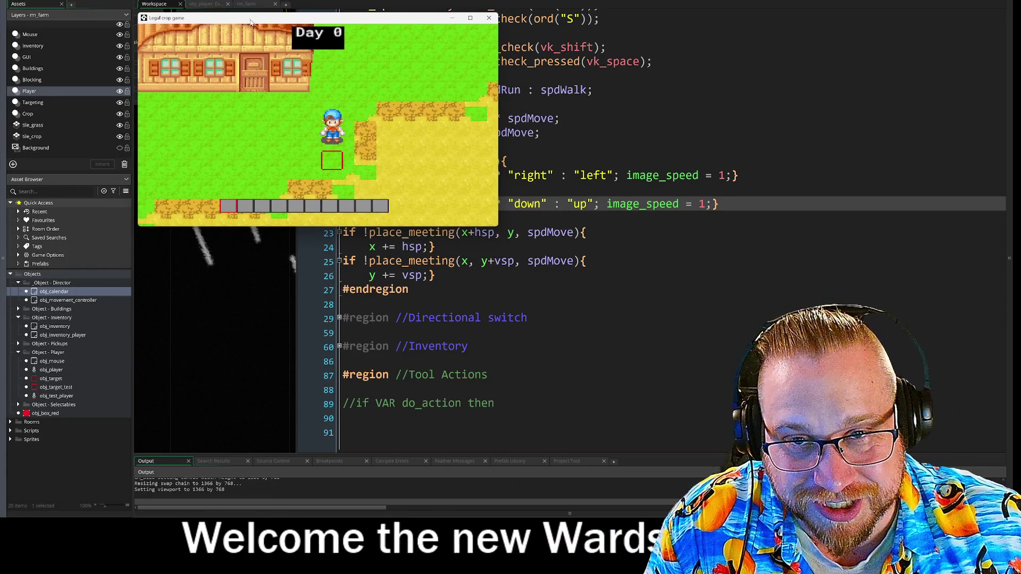
pyautogui.moveTo(134, 244); pyautogui.dragTo(102, 246)
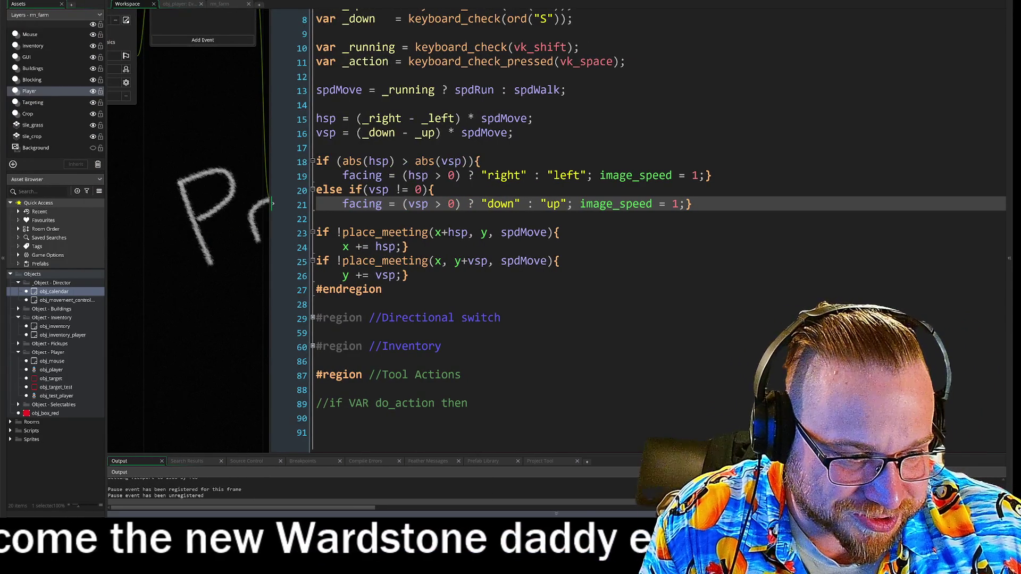
pyautogui.hotkey('alt', 'Tab')
# - Walk the farmer down, left, right and up across the farm, watching the target box
pyautogui.press('s')
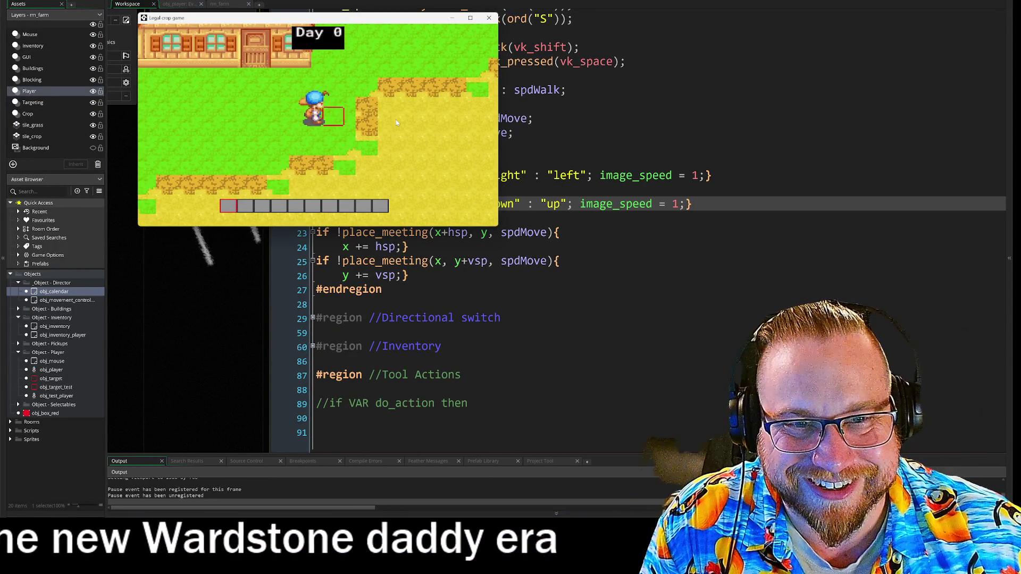
pyautogui.press('s')
pyautogui.press('a')
pyautogui.press('d')
pyautogui.press('a')
pyautogui.press('w')
pyautogui.press('d')
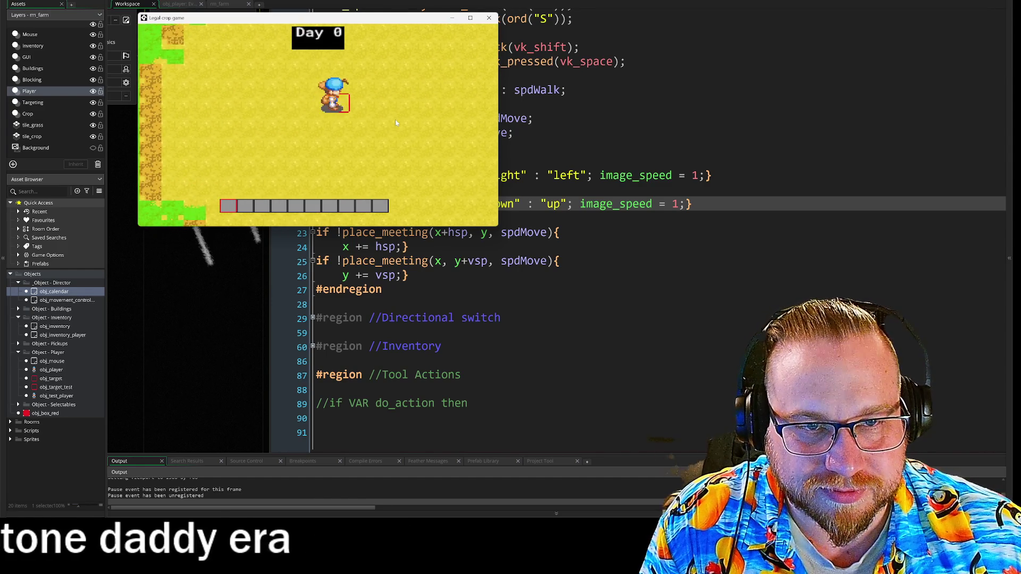
pyautogui.press('s')
pyautogui.press('w')
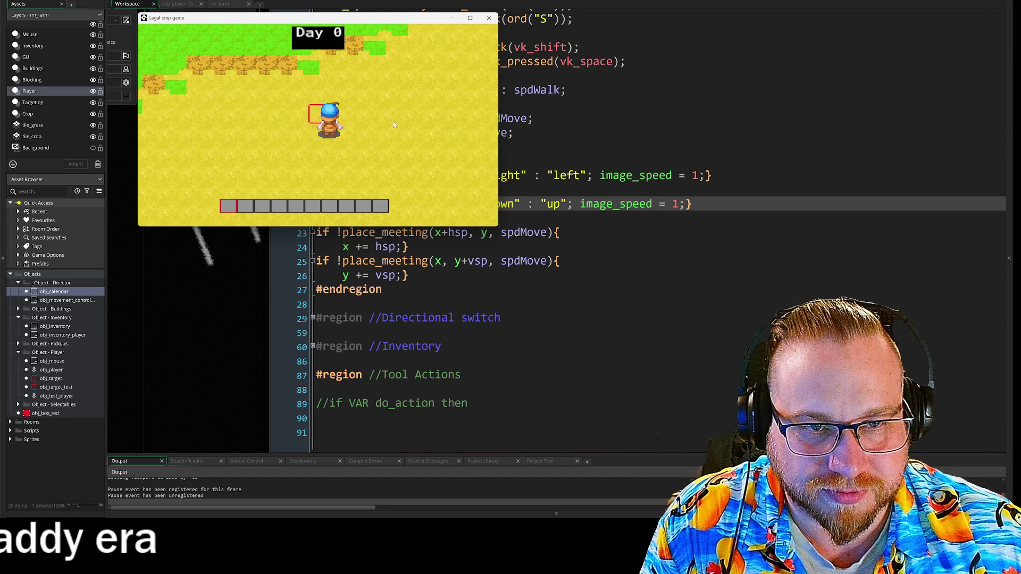
pyautogui.press('s')
pyautogui.press('w')
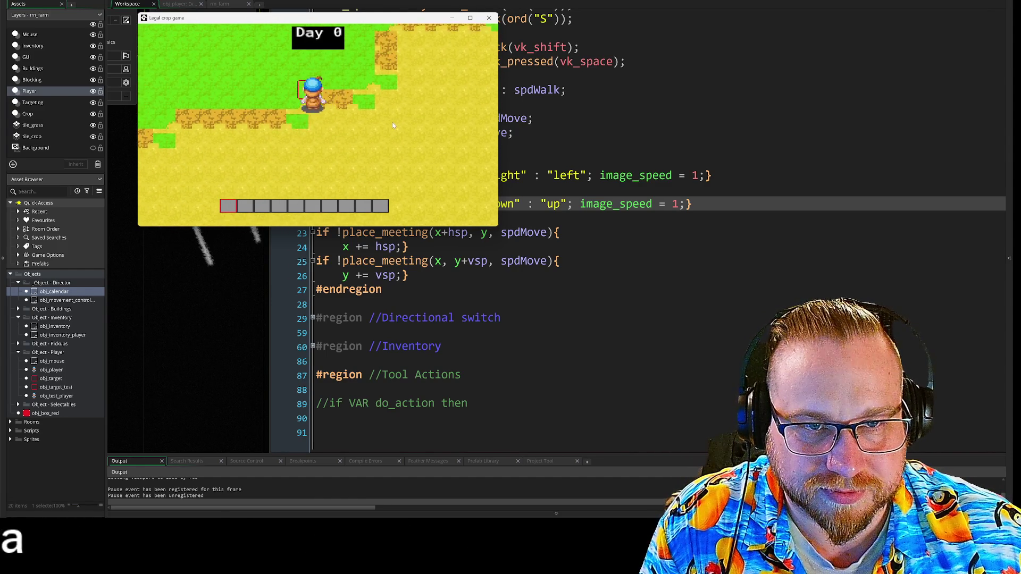
# - Walk the farmer around the farmhouse, checking the target box stays ahead of his facing
pyautogui.press('w')
pyautogui.press('s')
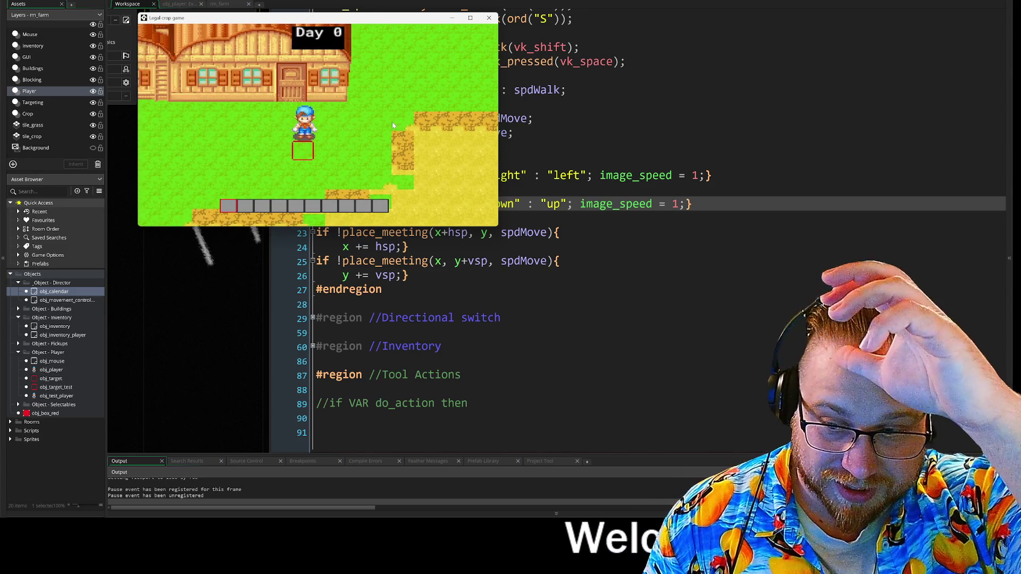
pyautogui.press('s')
pyautogui.press('d')
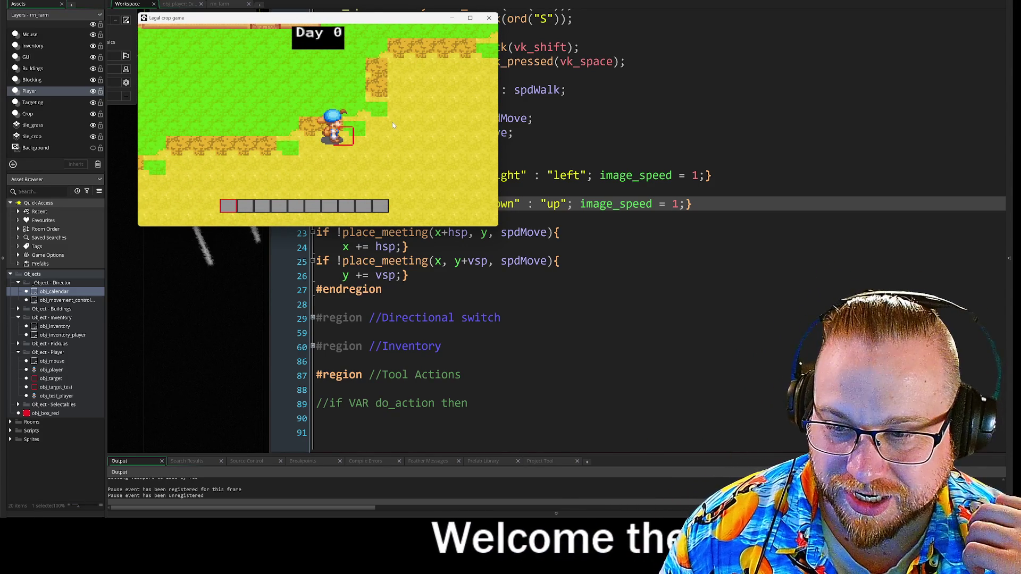
pyautogui.press('s')
pyautogui.press('a')
pyautogui.press('w')
pyautogui.press('d')
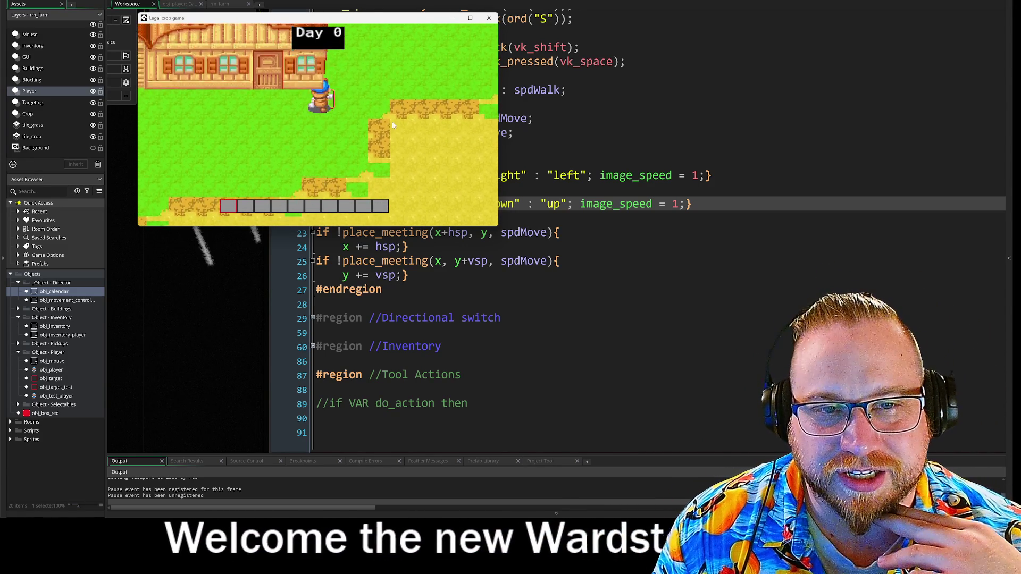
pyautogui.press('w')
pyautogui.press('d')
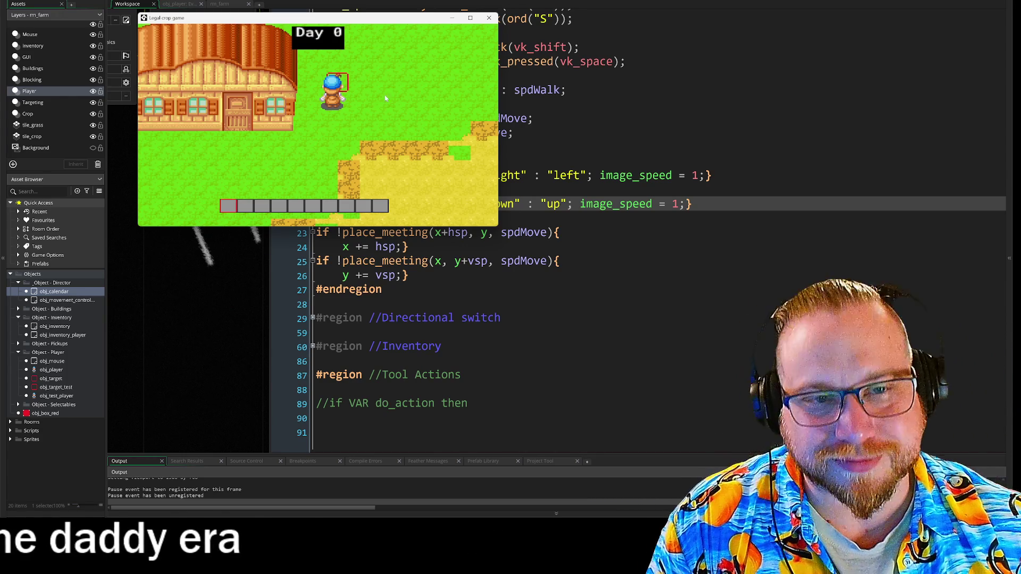
# - Walk the farmer a little more near the farmhouse, then close the game window
pyautogui.press('s')
pyautogui.press('a')
pyautogui.press('s')
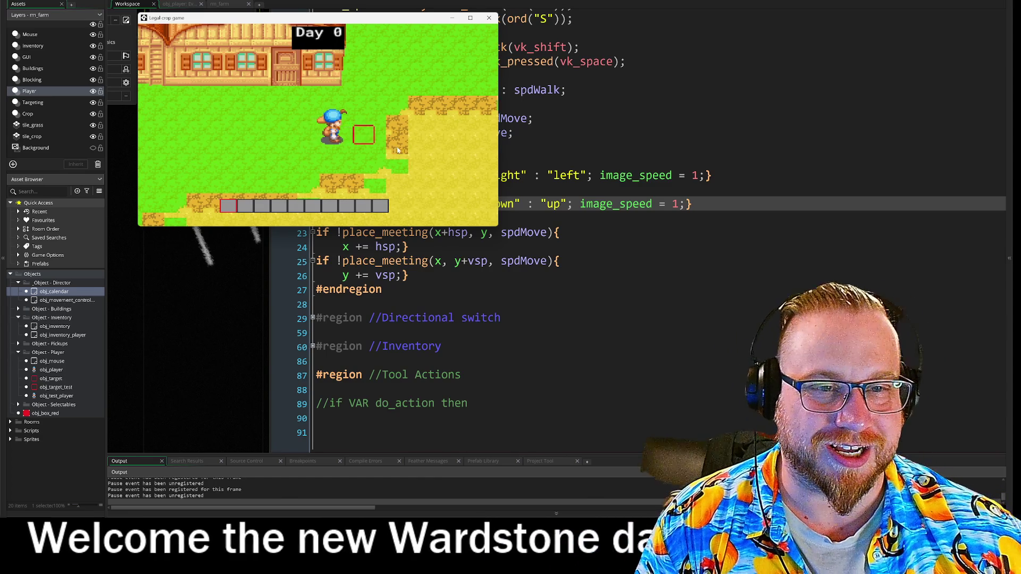
pyautogui.press('d')
pyautogui.press('s')
pyautogui.press('a')
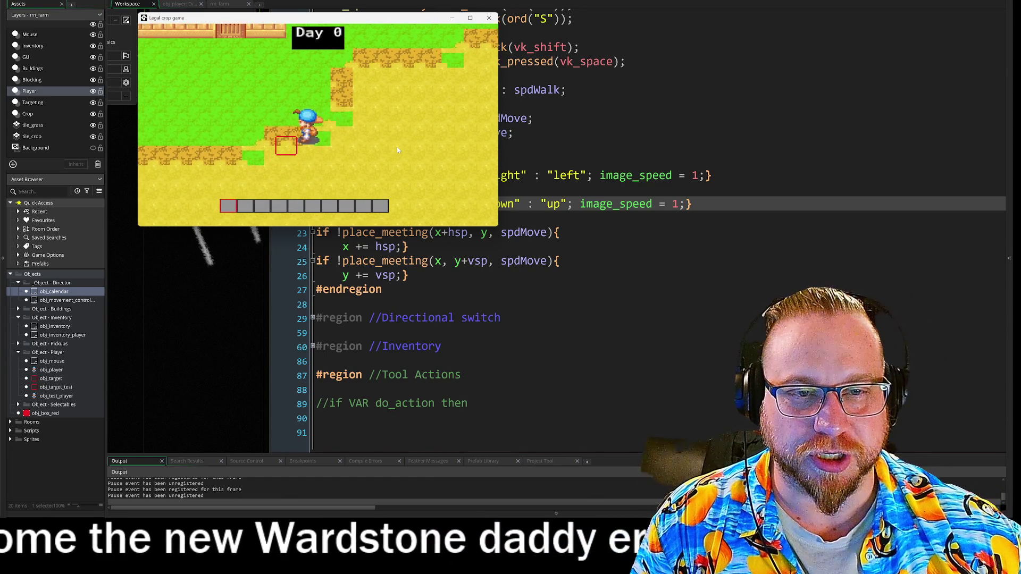
pyautogui.press('d')
pyautogui.press('s')
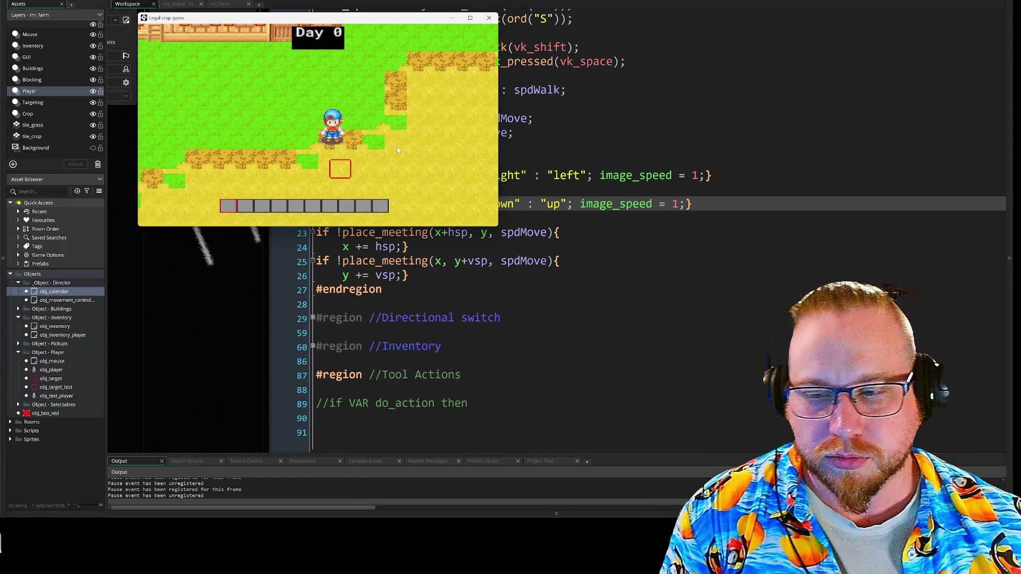
pyautogui.click(488, 19)
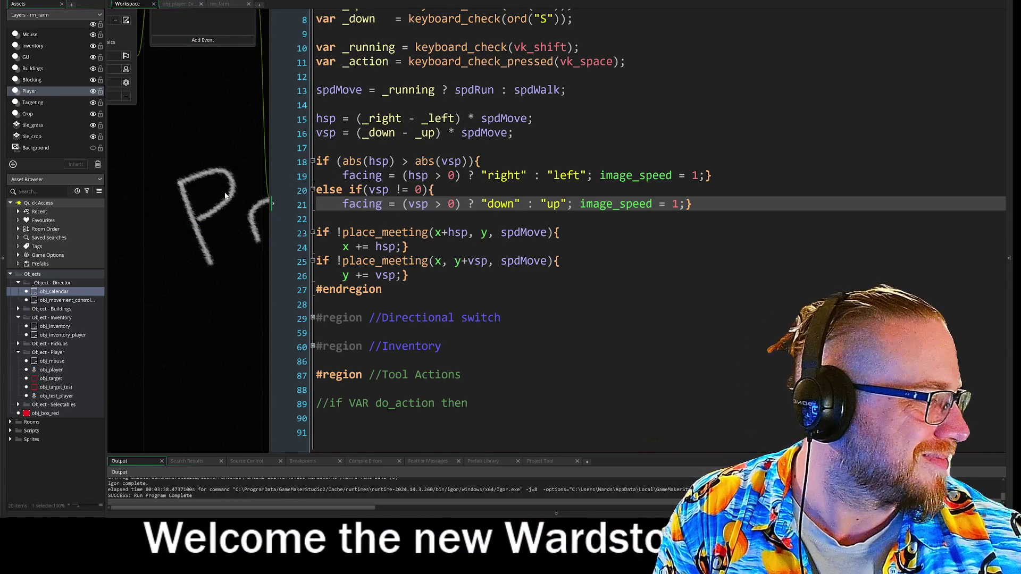
# - Add a //TODO line above the do_action comment in Tool Actions, then pan to obj_test_player
pyautogui.moveTo(252, 201)
pyautogui.mouseDown()
pyautogui.moveTo(261, 224)
pyautogui.moveTo(273, 171)
pyautogui.moveTo(265, 177)
pyautogui.mouseUp()
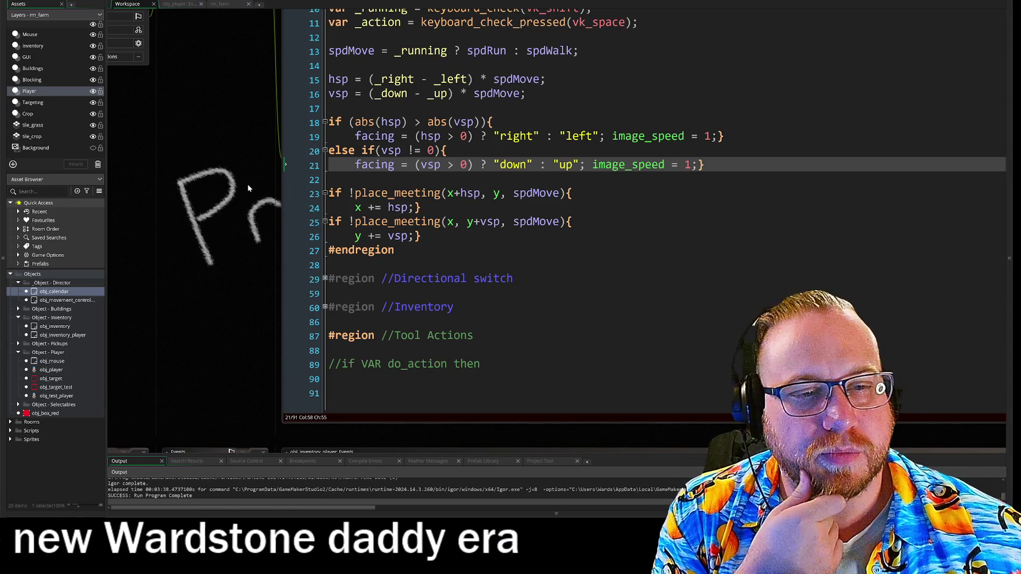
pyautogui.scroll(-2, 250, 192)
pyautogui.scroll(10, 246, 298)
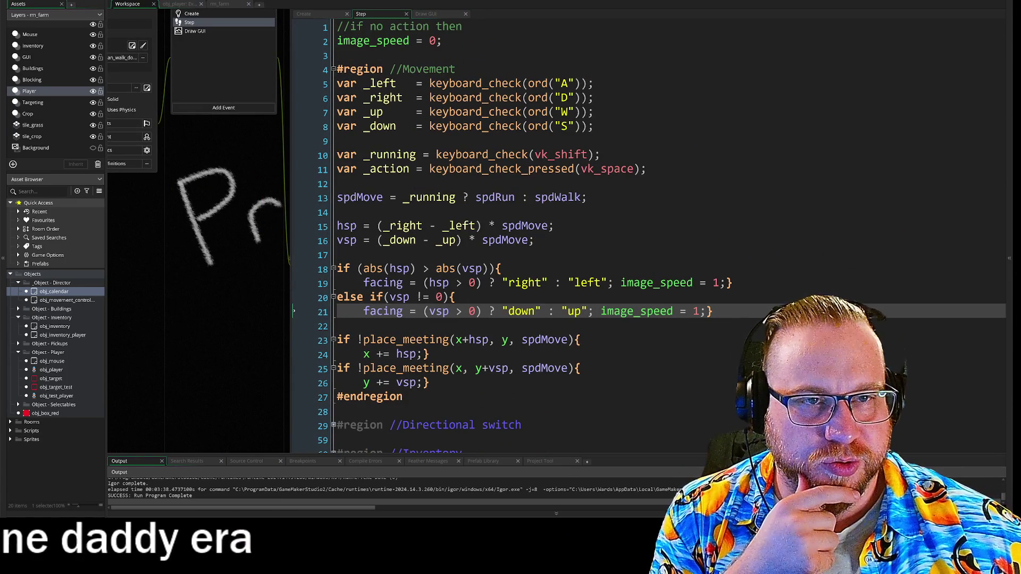
pyautogui.click(398, 26)
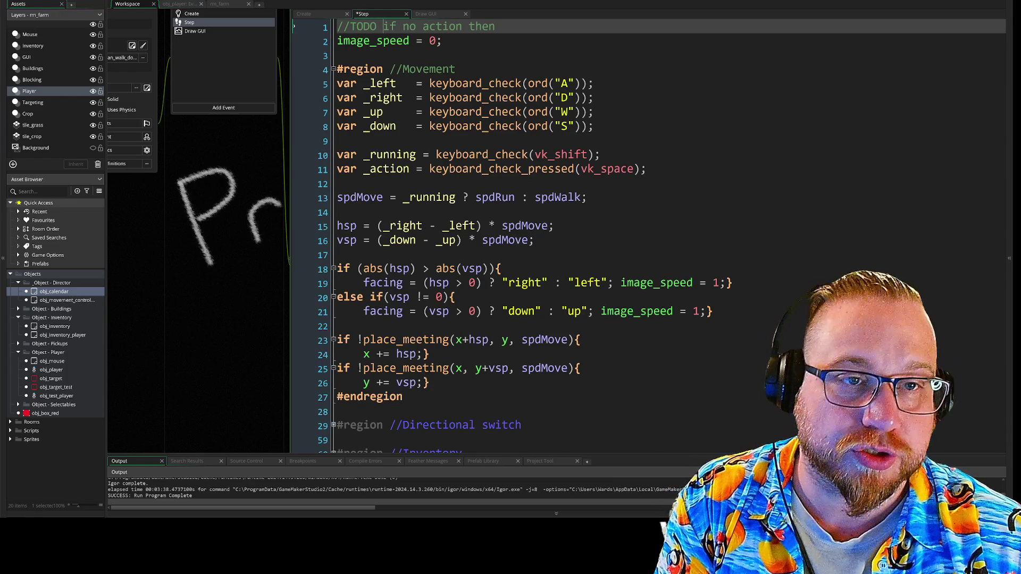
pyautogui.press('Down')
pyautogui.press('Down')
pyautogui.press('Down')
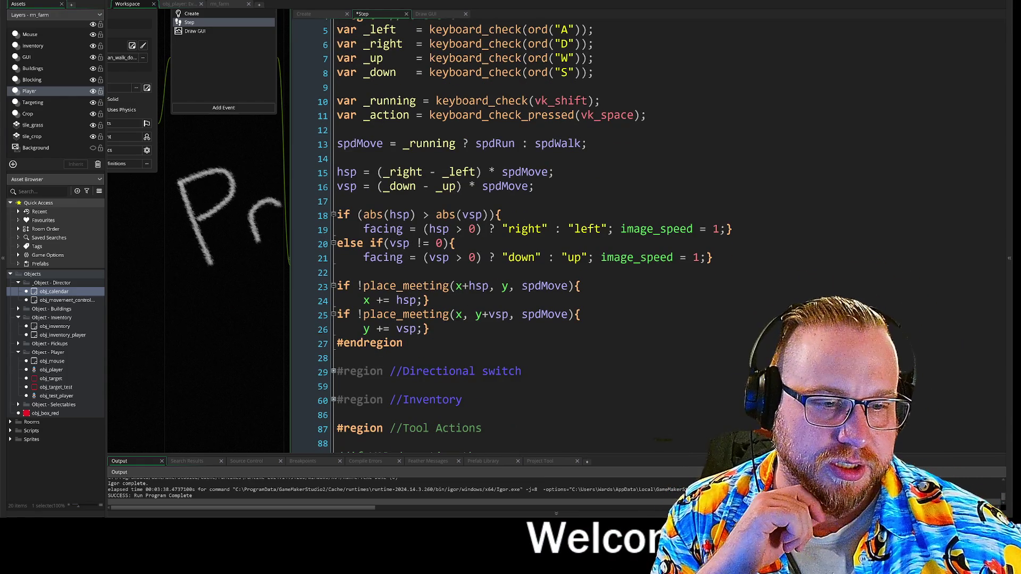
pyautogui.click(324, 273)
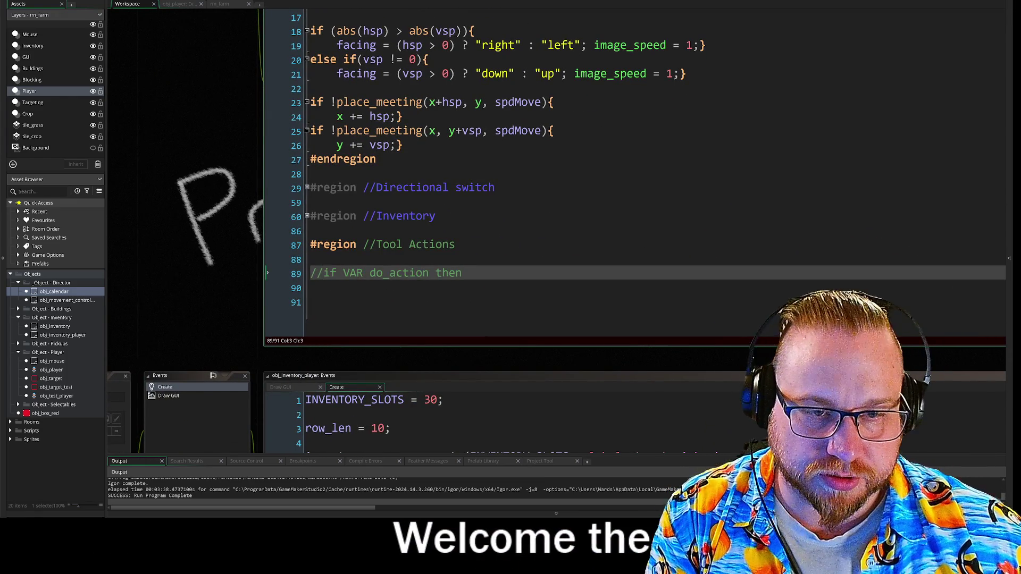
pyautogui.press('Up')
pyautogui.write('//TODO')
pyautogui.click(314, 302)
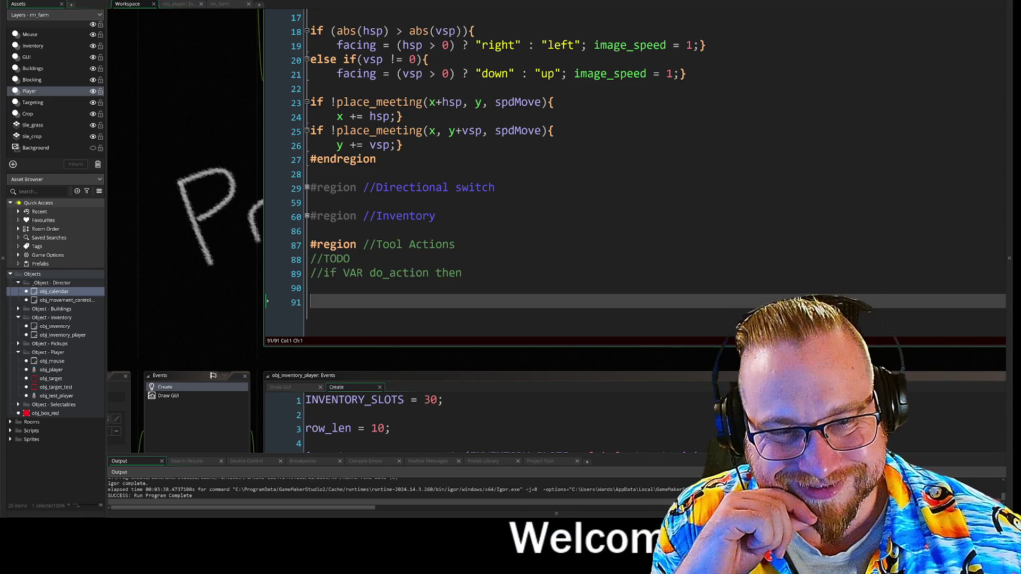
pyautogui.moveTo(202, 133)
pyautogui.mouseDown()
pyautogui.moveTo(352, 257)
pyautogui.moveTo(297, 277)
pyautogui.mouseUp()
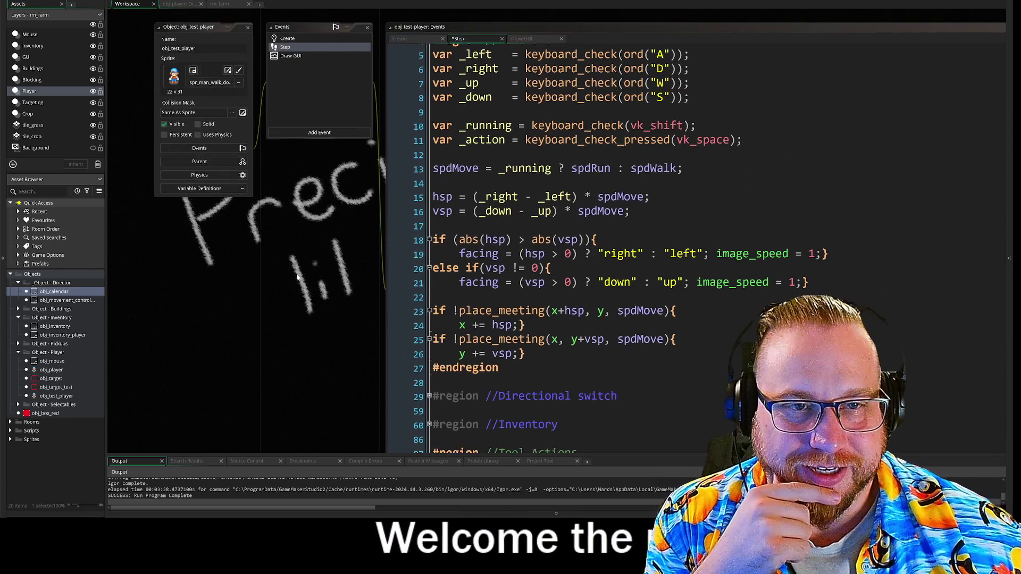
# - Open obj_test_player's Create event listing Pick_up through Water and go to the Hoe line
pyautogui.click(287, 38)
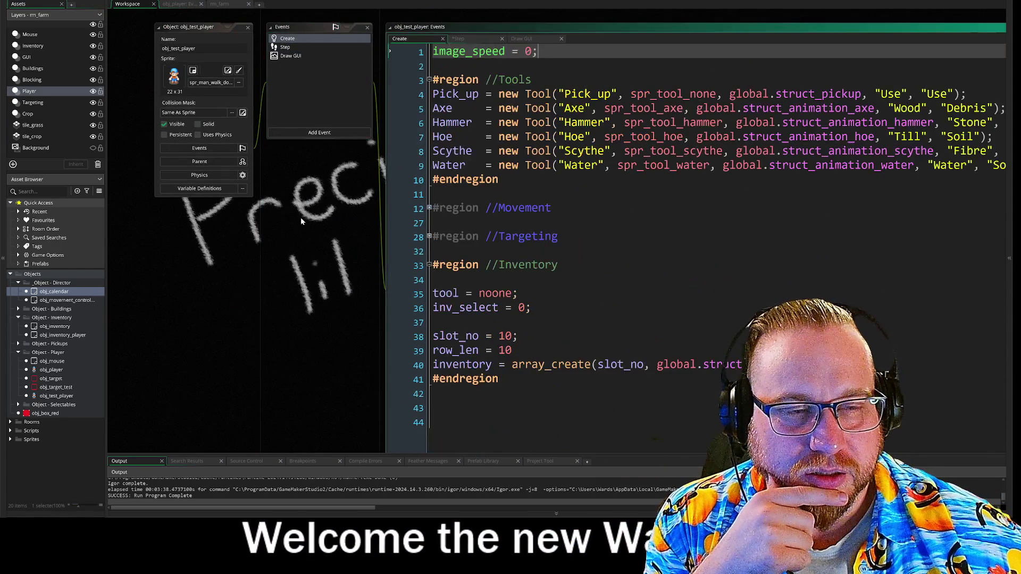
pyautogui.moveTo(338, 204); pyautogui.dragTo(191, 182)
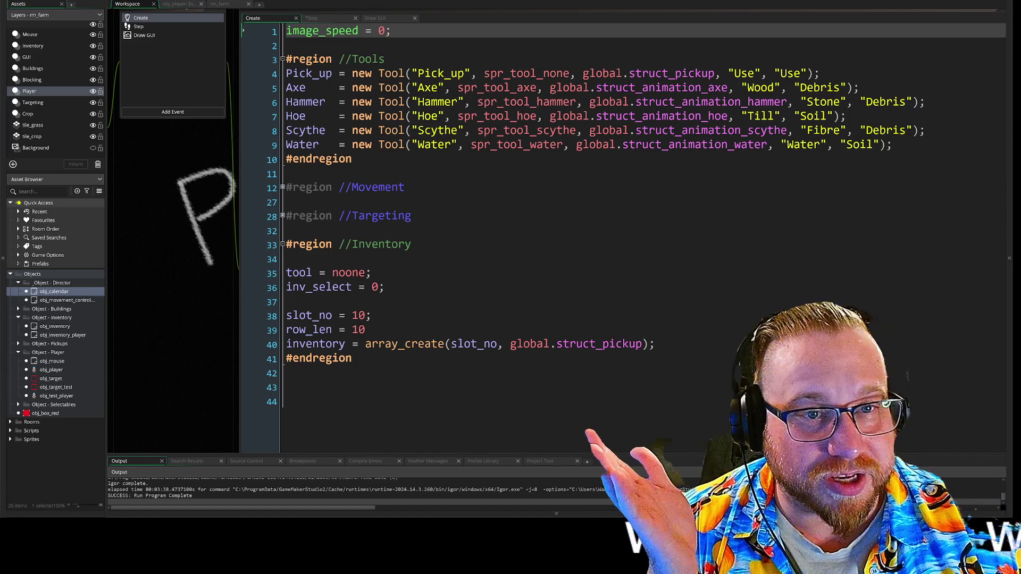
pyautogui.click(691, 116)
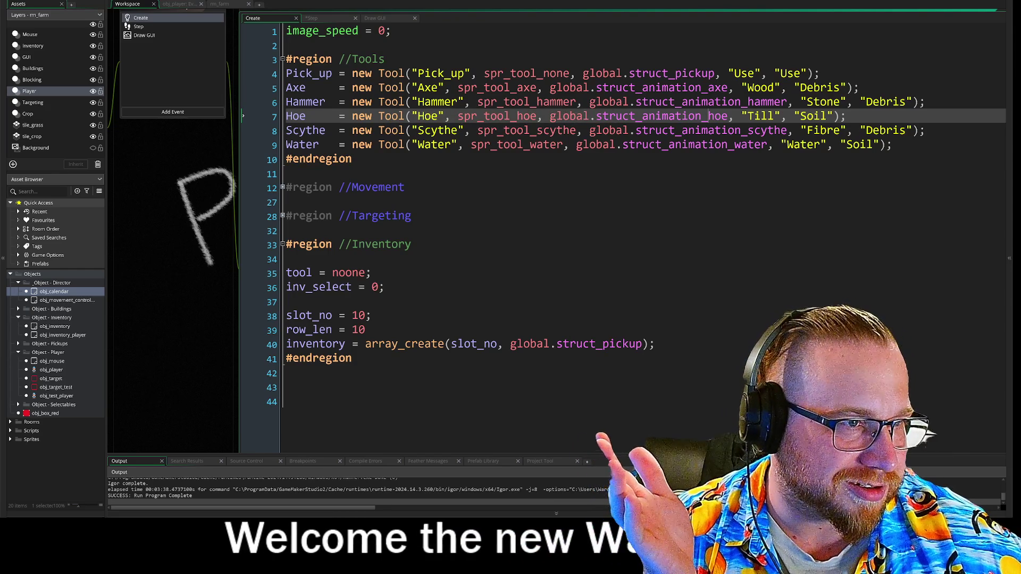
# - Pad the Use, Wood and Debris arguments on the Pick_up and Axe lines into a column
pyautogui.click(734, 73)
pyautogui.press('Tab')
pyautogui.press('Tab')
pyautogui.press('Tab')
pyautogui.press('BackSpace')
pyautogui.click(741, 87)
pyautogui.press('Tab')
pyautogui.press('Tab')
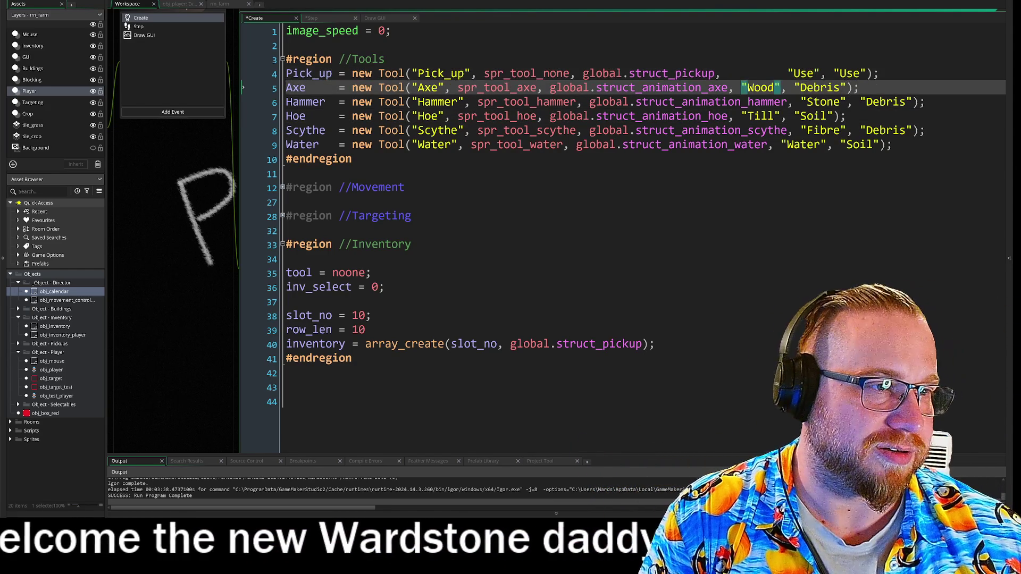
pyautogui.press('Tab')
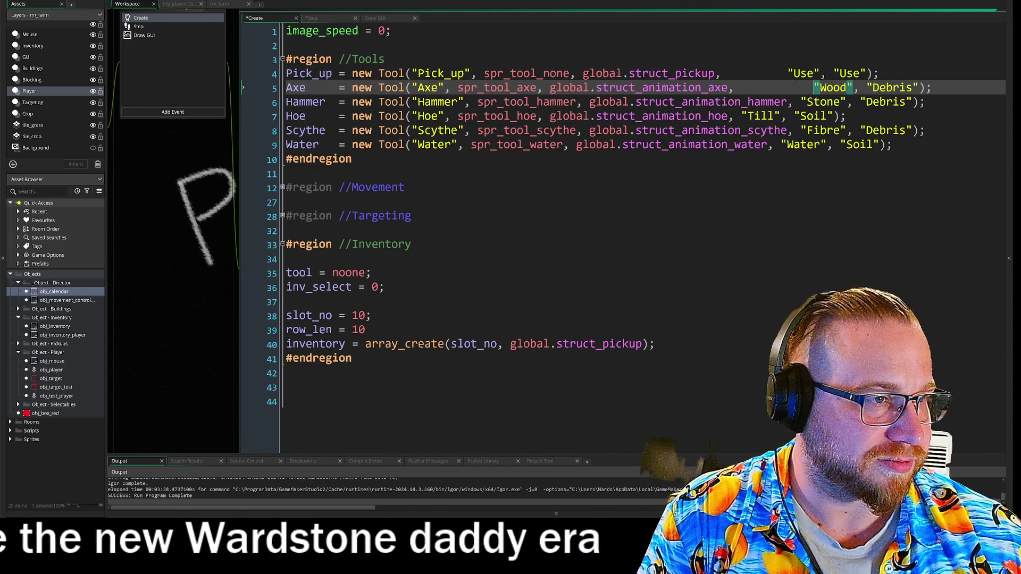
pyautogui.click(787, 74)
# - Line up the Stone, Till, Fibre and Water arguments on the remaining tool lines under Wood
pyautogui.press('Tab')
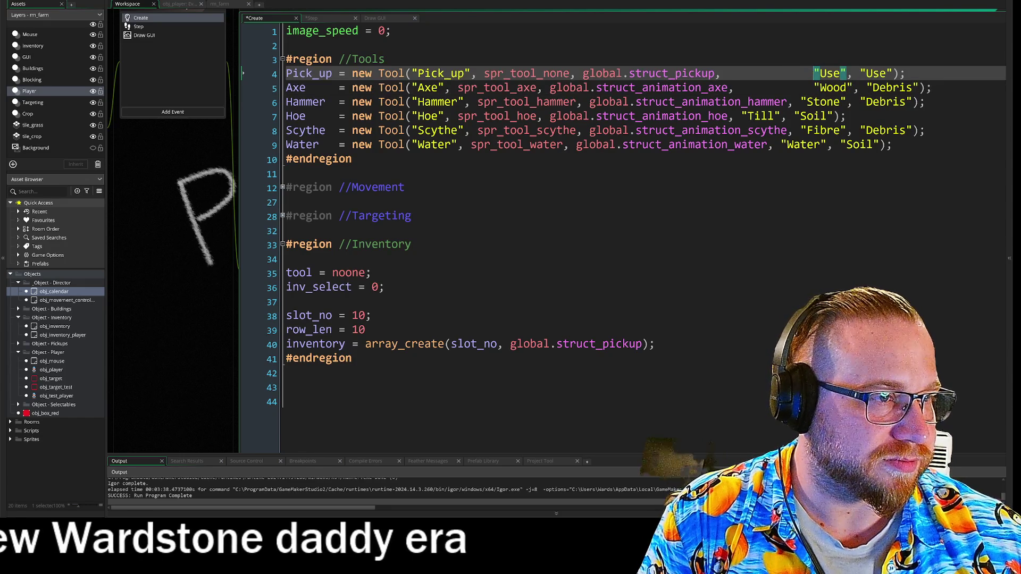
pyautogui.click(801, 101)
pyautogui.press('Tab')
pyautogui.click(742, 116)
pyautogui.press('Tab')
pyautogui.press('Tab')
pyautogui.press('Tab')
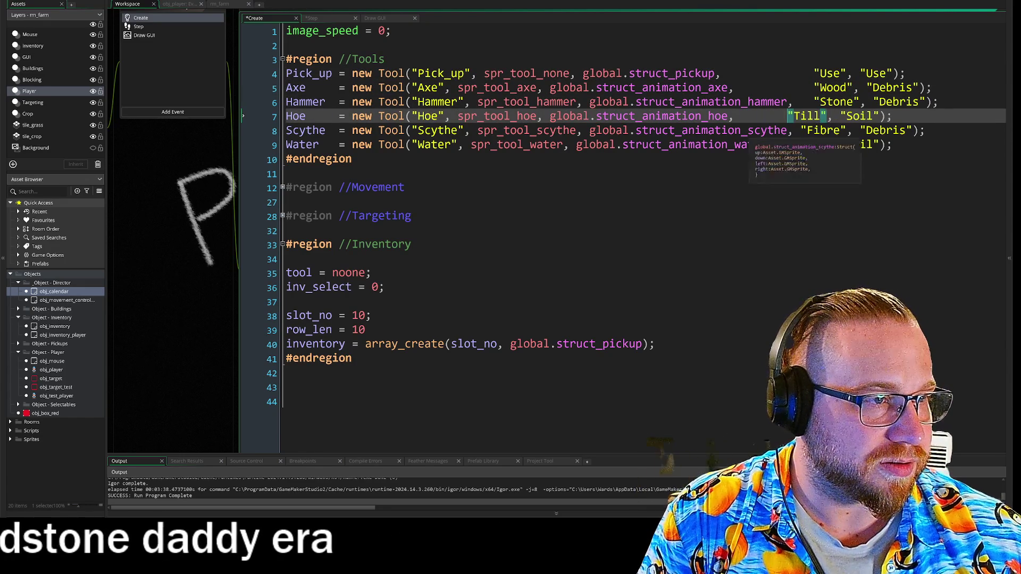
pyautogui.click(801, 130)
pyautogui.press('Tab')
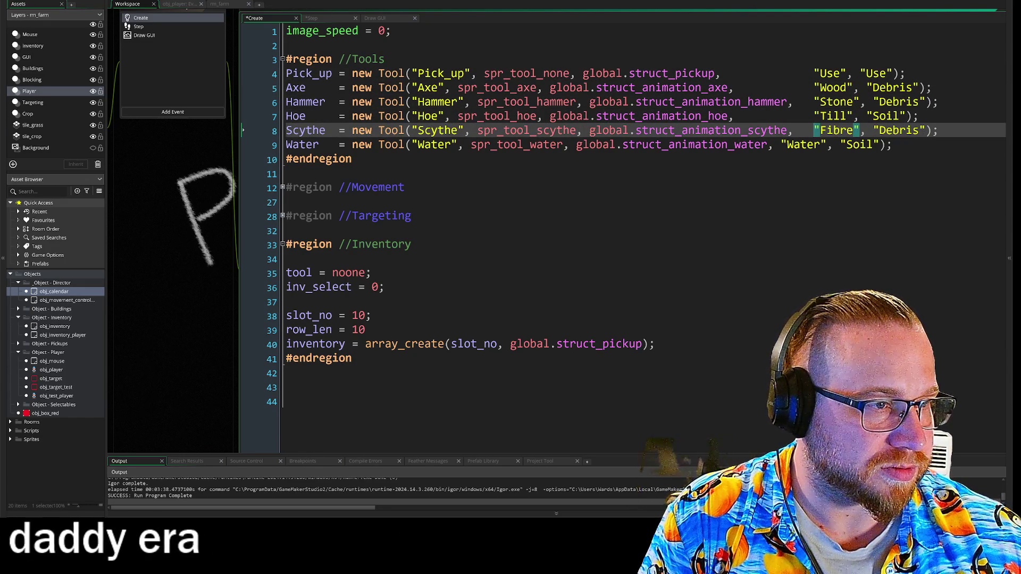
pyautogui.click(781, 145)
pyautogui.press('Tab')
pyautogui.click(411, 187)
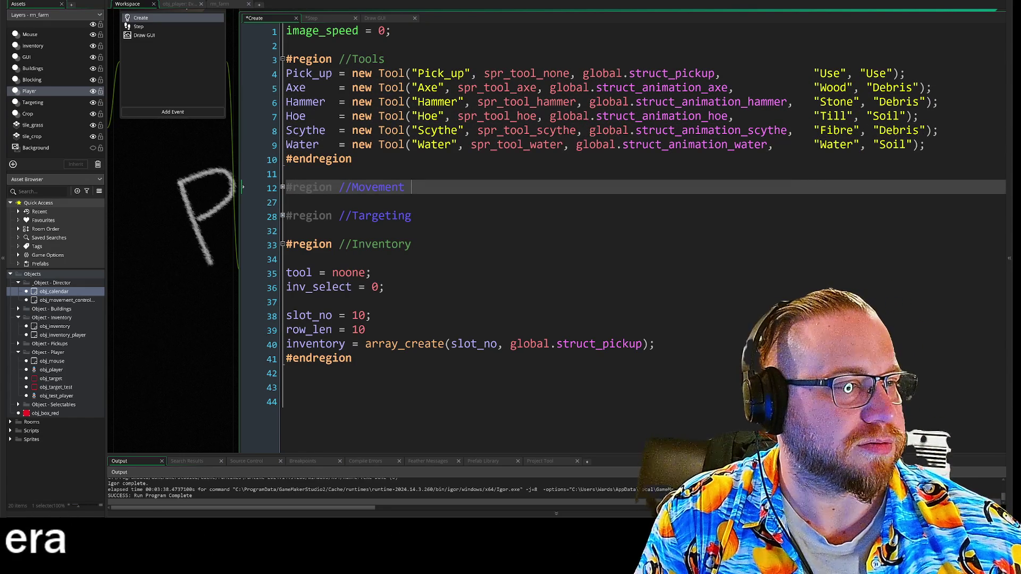
# - Align the sprite names, such as spr_tool_axe, on all six Tool lines into one column
pyautogui.doubleClick(882, 73)
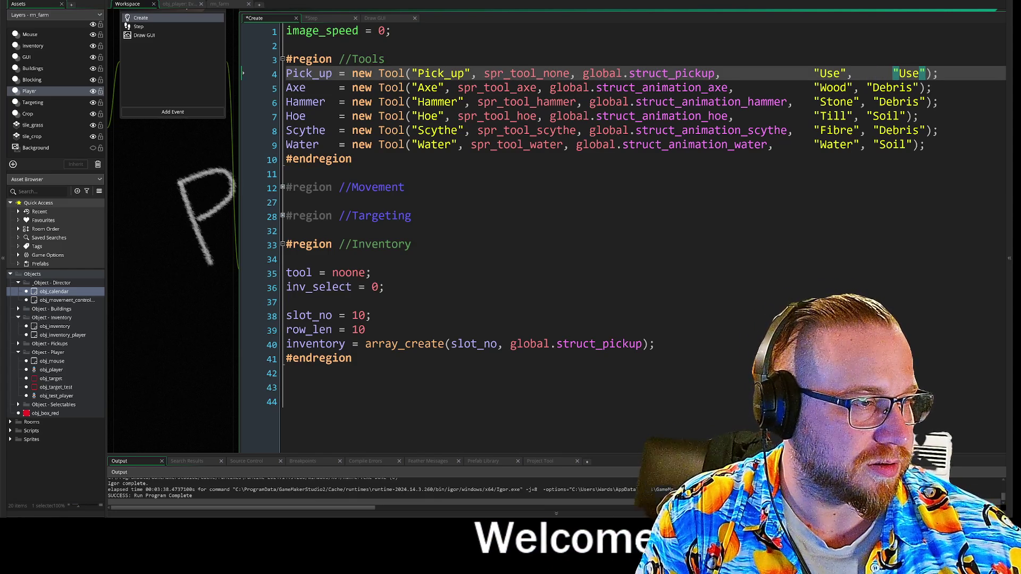
pyautogui.click(411, 216)
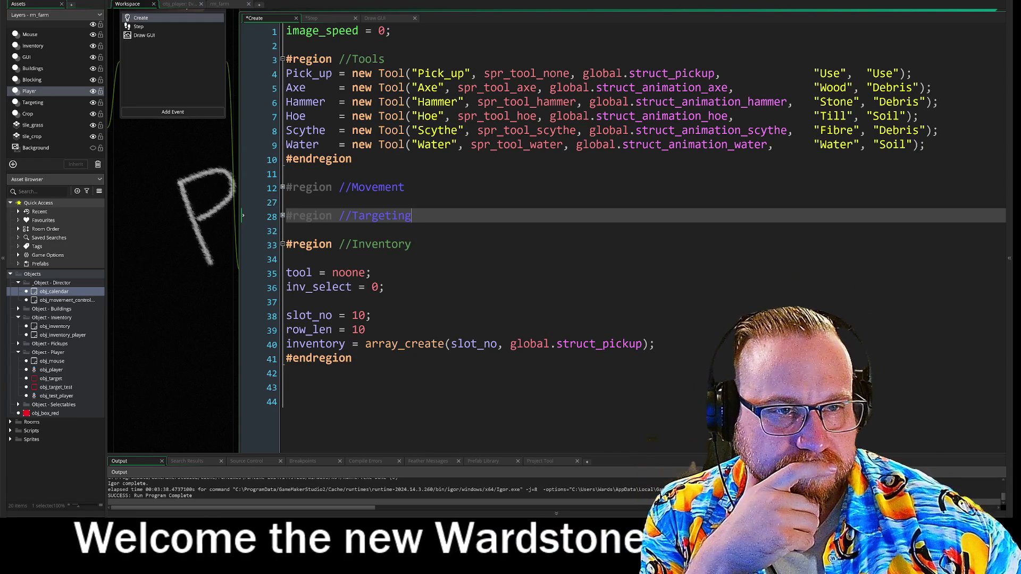
pyautogui.click(457, 88)
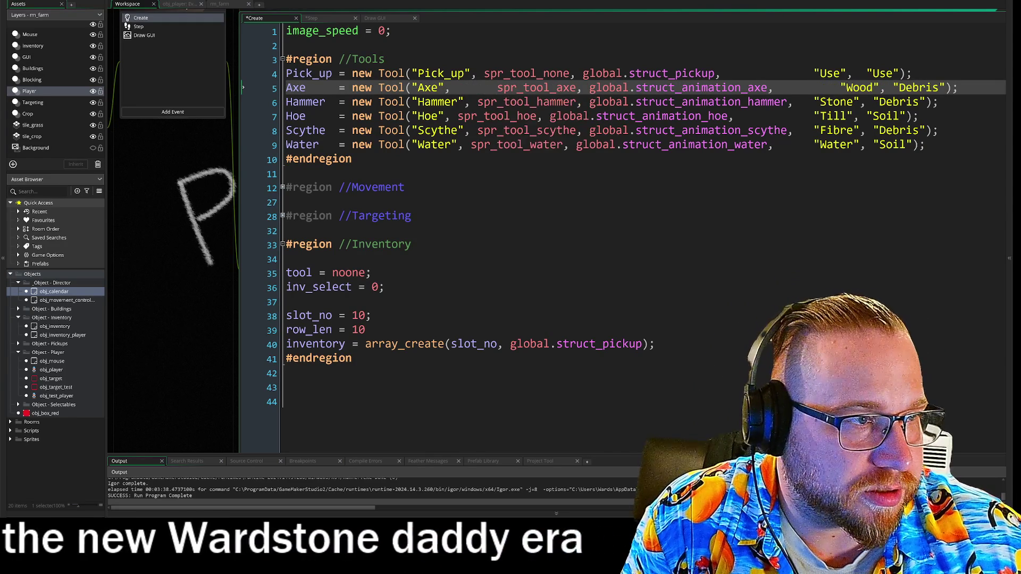
pyautogui.click(484, 73)
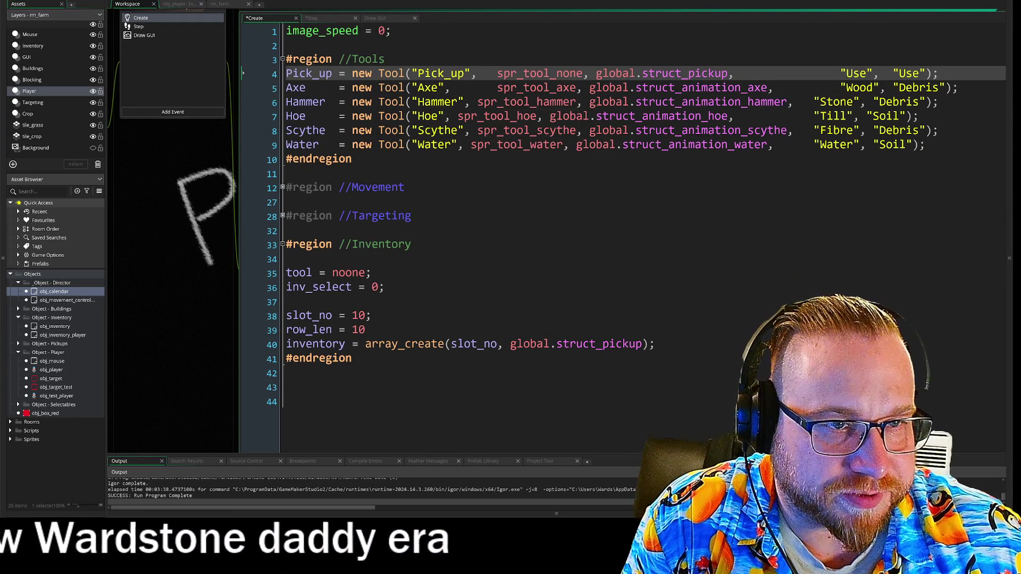
pyautogui.click(476, 102)
pyautogui.click(458, 116)
pyautogui.click(476, 130)
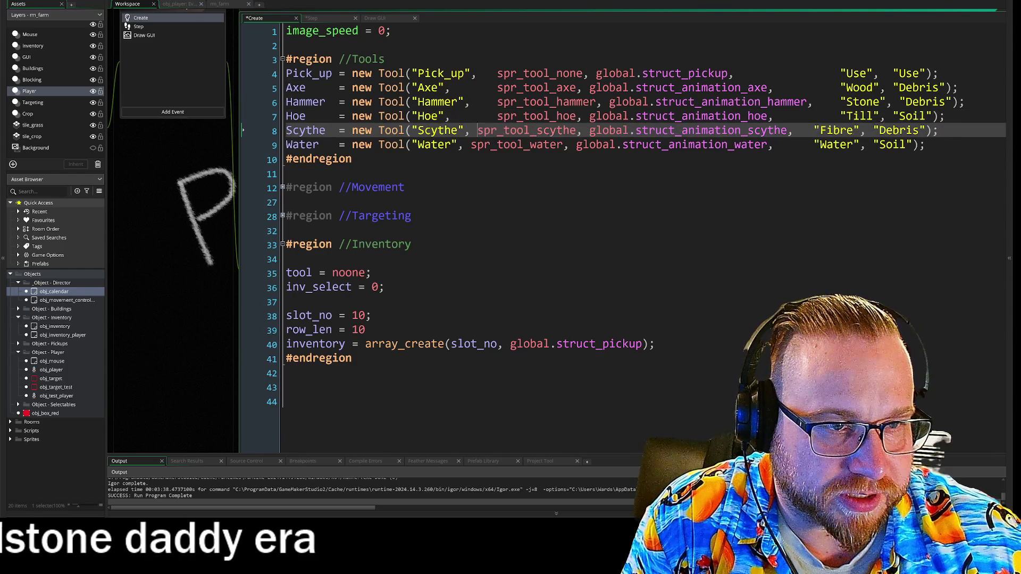
pyautogui.click(471, 144)
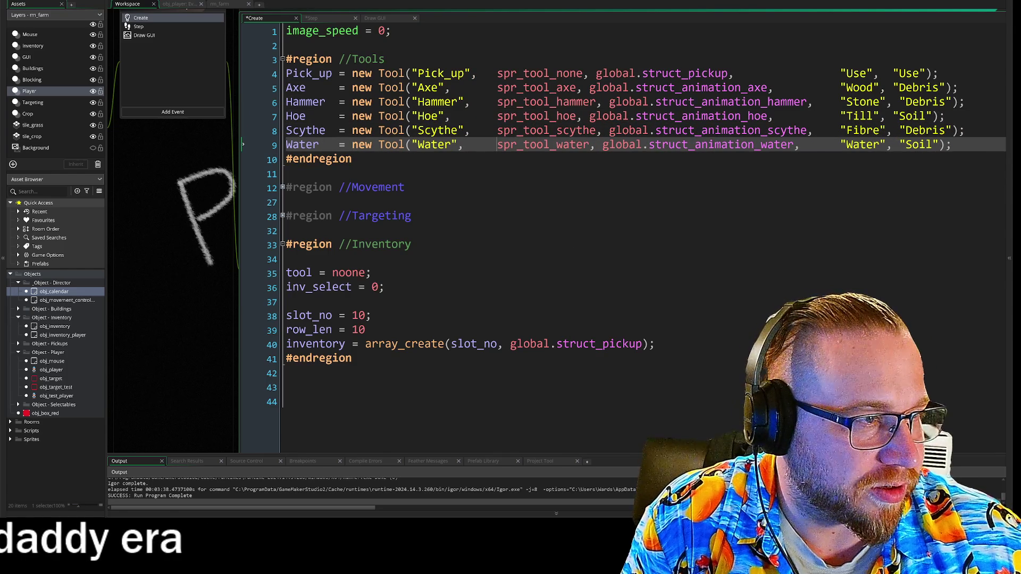
pyautogui.click(243, 230)
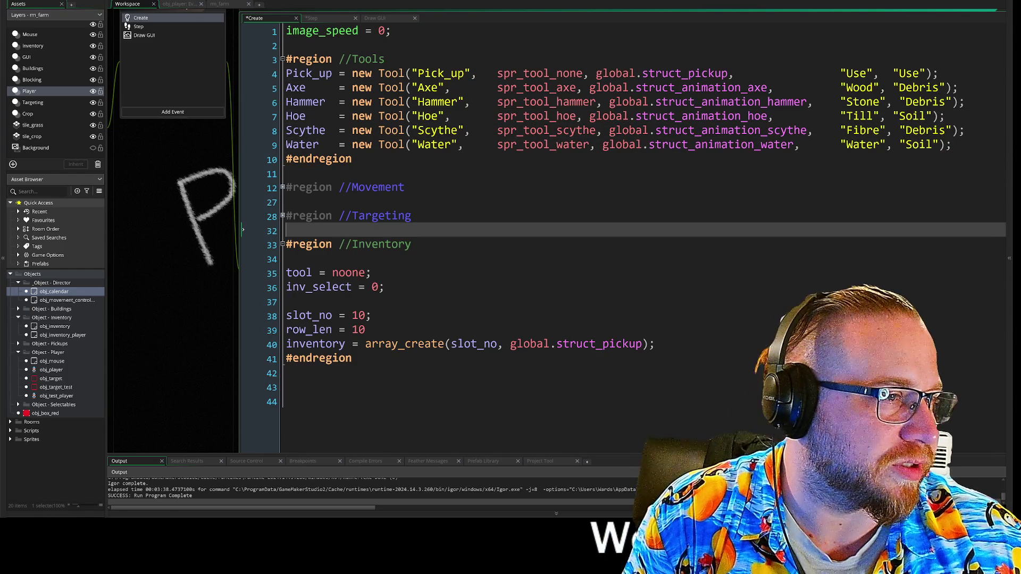
# - Align the last Use, Debris and Soil strings of all six Tool lines under Soil
pyautogui.click(894, 116)
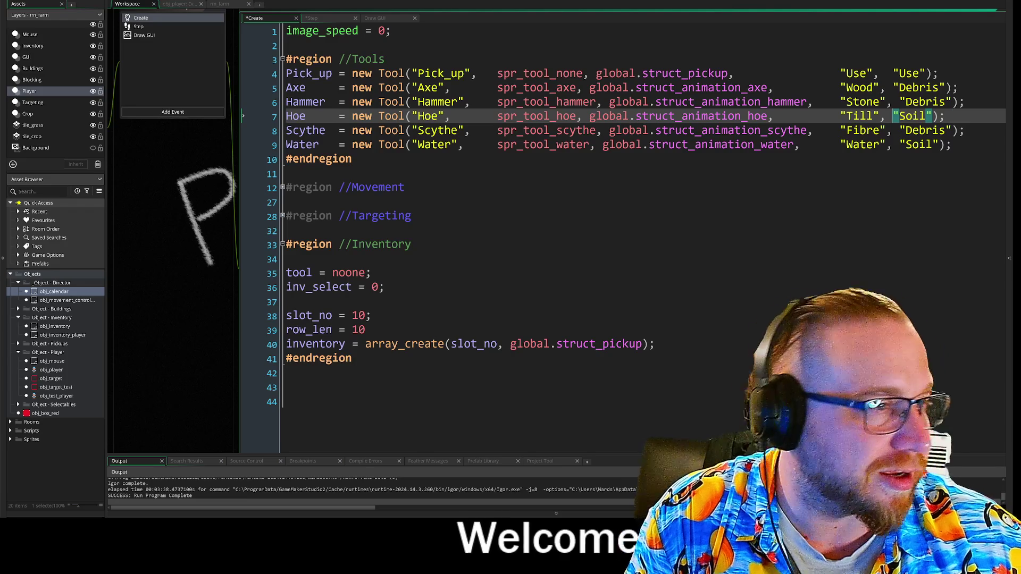
pyautogui.click(900, 102)
pyautogui.click(893, 87)
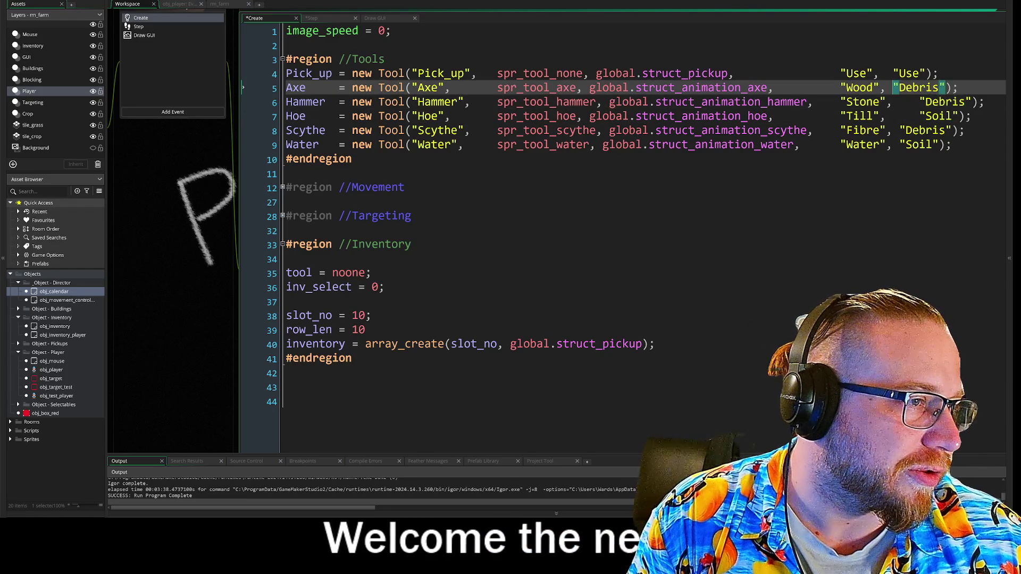
pyautogui.click(893, 73)
pyautogui.click(899, 131)
pyautogui.click(906, 145)
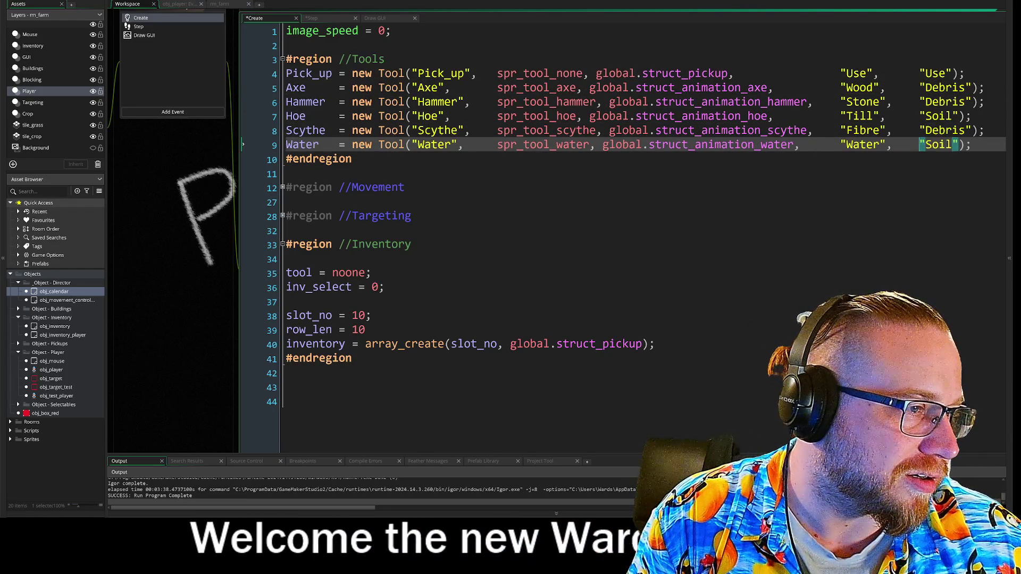
pyautogui.click(287, 187)
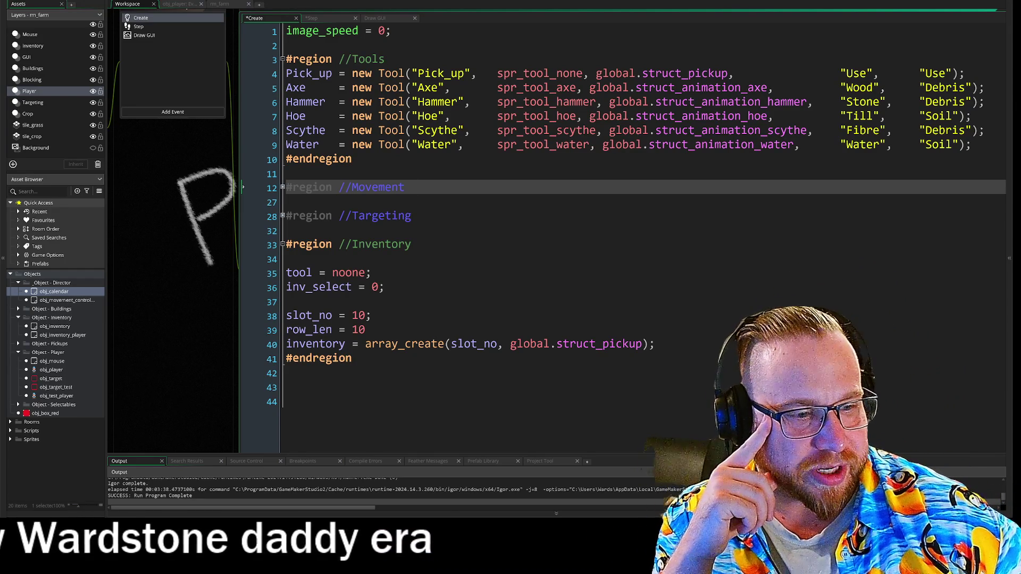
# - Widen the code editor and line up the closing ');' of all six Tool lines
pyautogui.moveTo(240, 321); pyautogui.dragTo(154, 312)
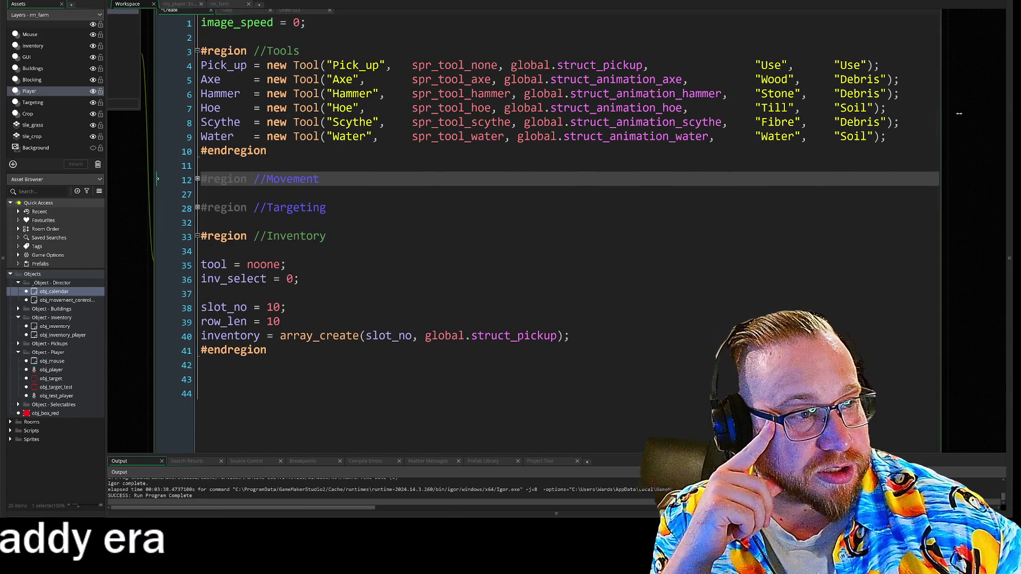
pyautogui.moveTo(936, 109); pyautogui.dragTo(971, 109)
pyautogui.press('Up')
pyautogui.press('Up')
pyautogui.press('Up')
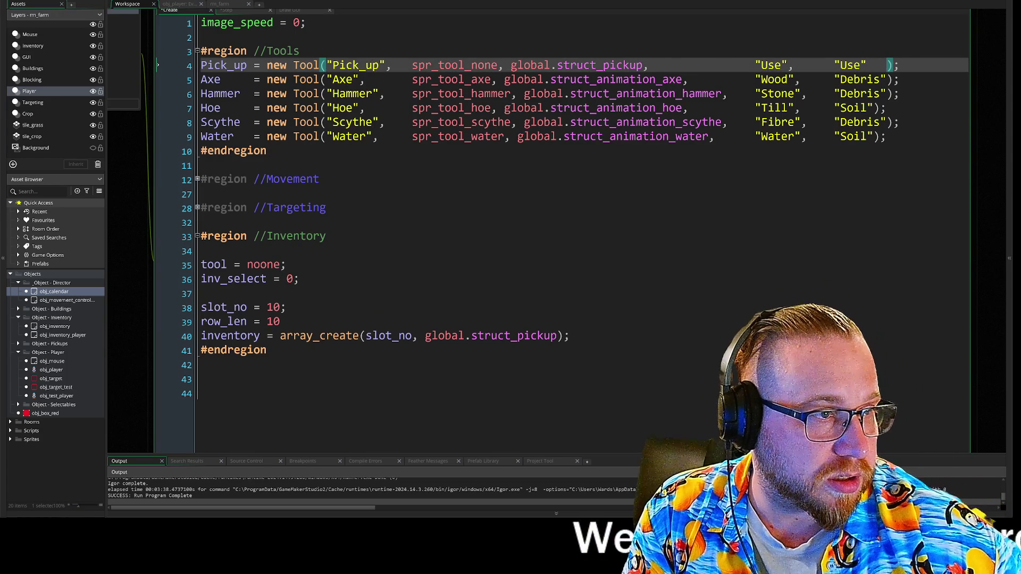
pyautogui.click(879, 107)
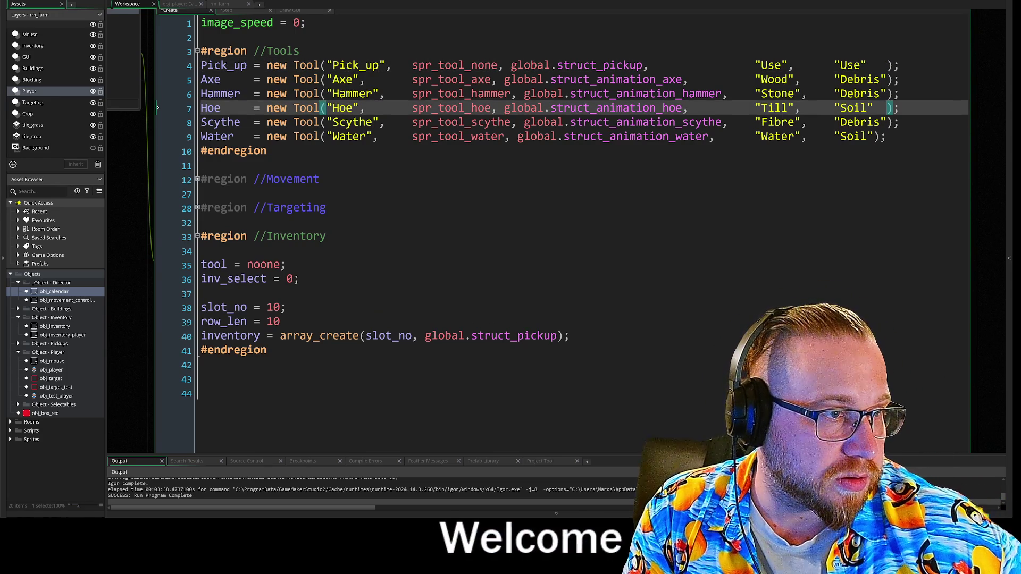
pyautogui.click(873, 136)
pyautogui.press('Up')
pyautogui.press('Up')
pyautogui.press('Up')
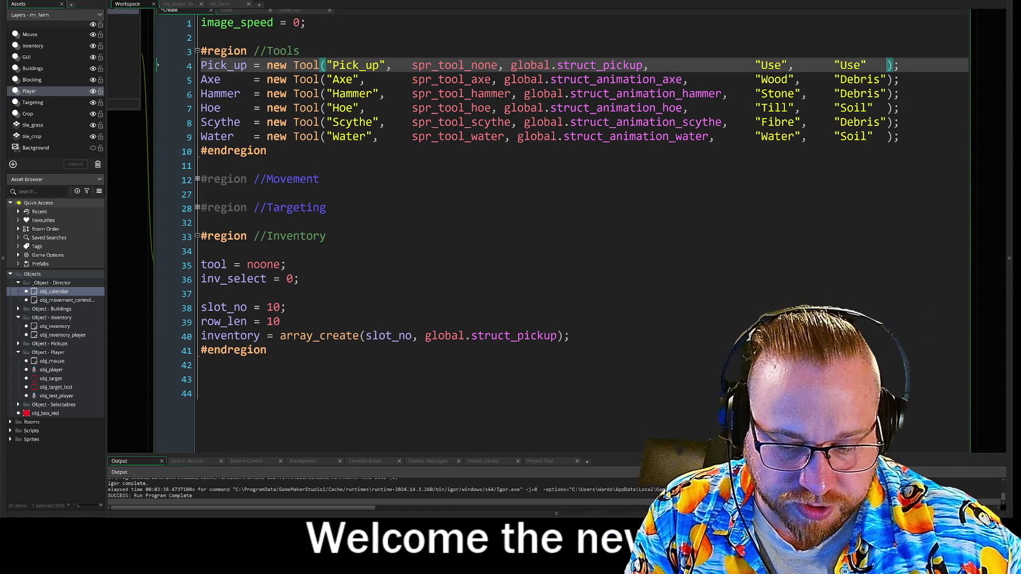
pyautogui.press('Down')
pyautogui.press('Down')
pyautogui.press('Down')
pyautogui.press('Up')
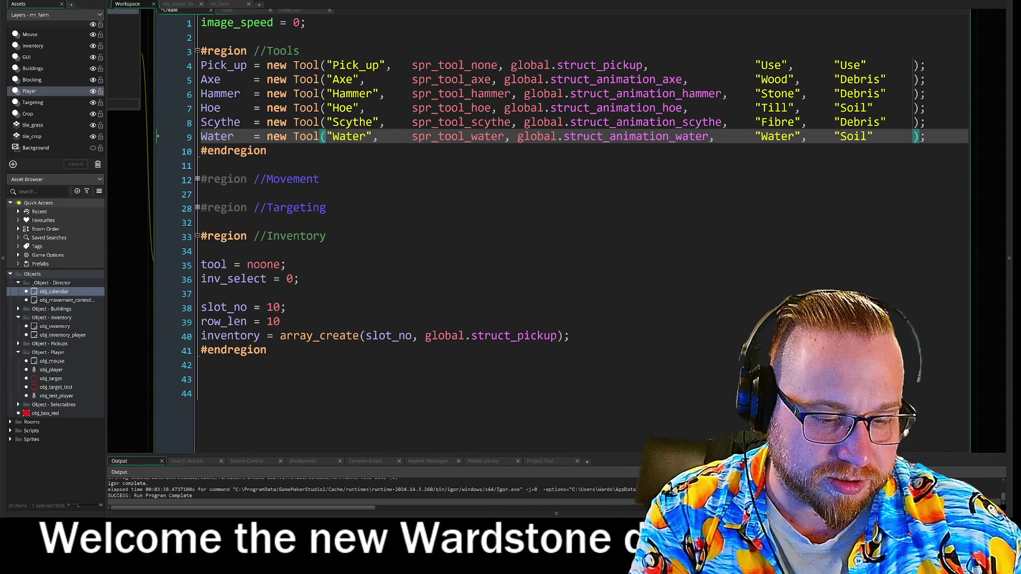
pyautogui.click(326, 208)
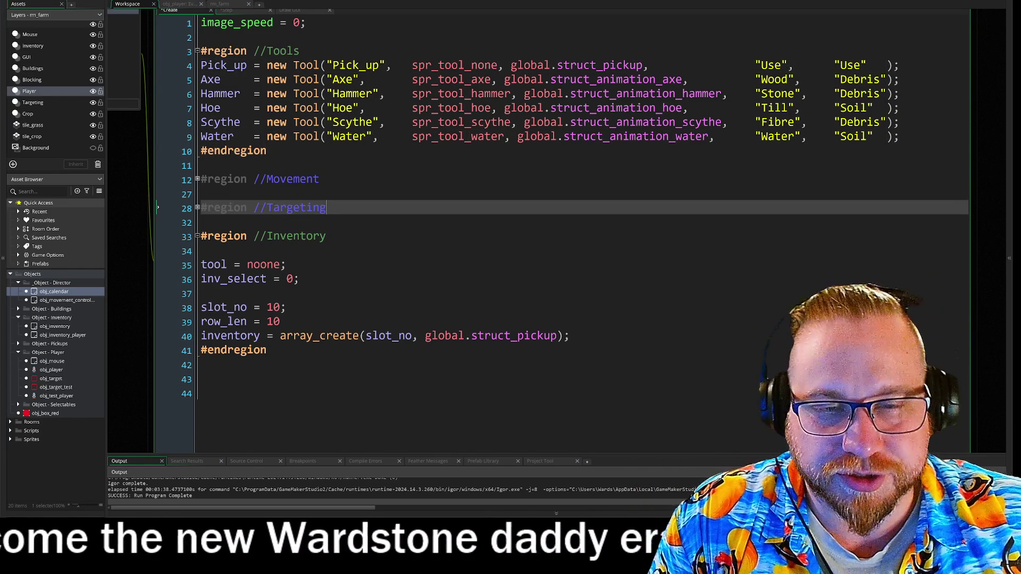
pyautogui.click(372, 236)
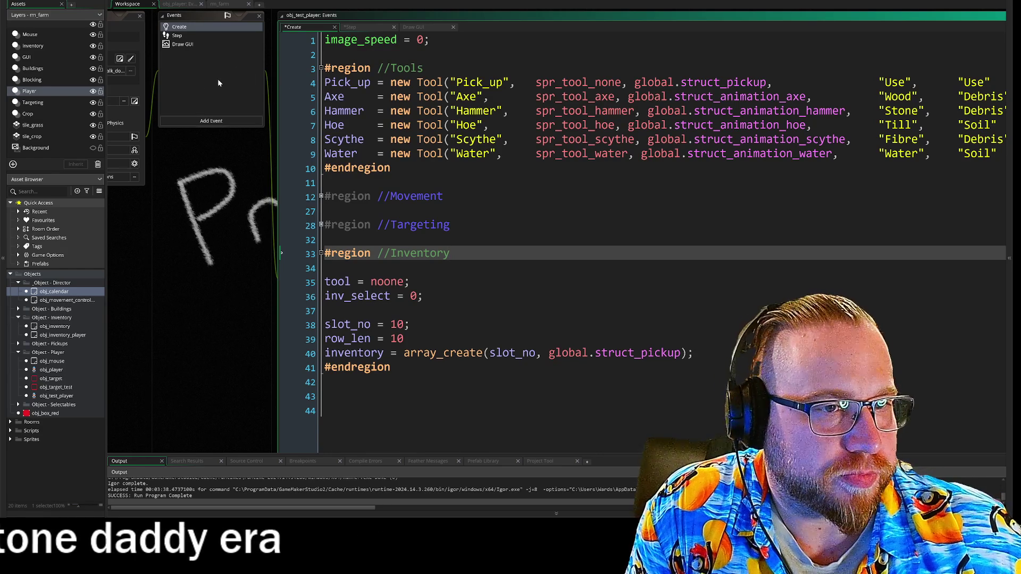
# - Open obj_player's Step event as full code and scroll to the Actions region
pyautogui.moveTo(224, 189)
pyautogui.mouseDown()
pyautogui.moveTo(222, 178)
pyautogui.moveTo(220, 203)
pyautogui.mouseUp()
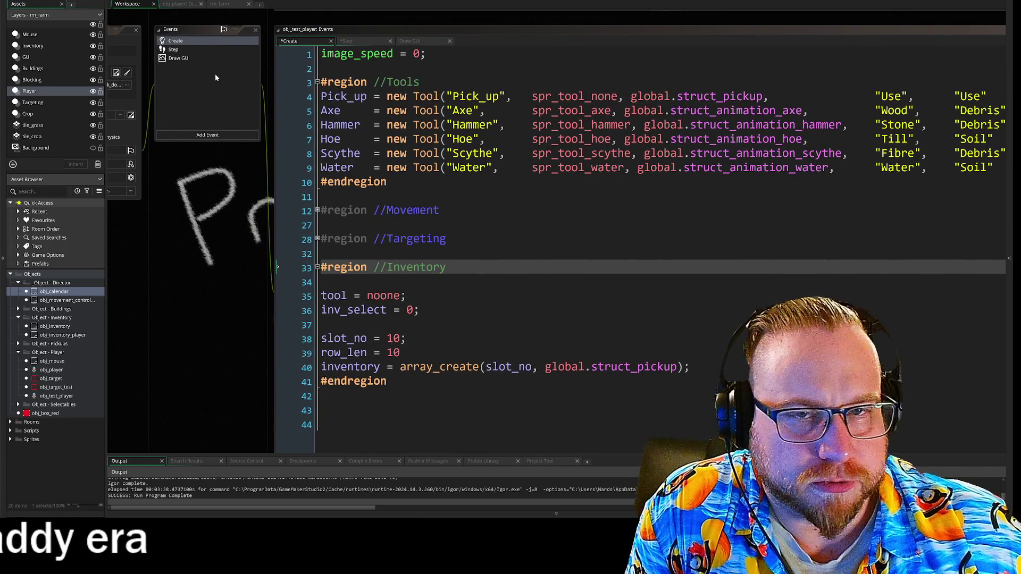
pyautogui.click(173, 51)
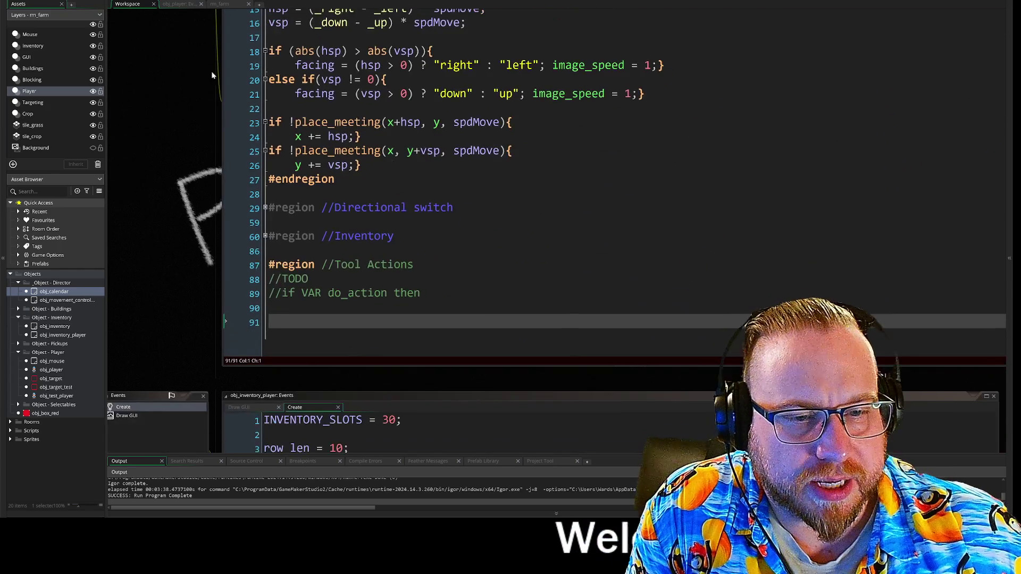
pyautogui.scroll(-3, 147, 181)
pyautogui.moveTo(182, 157); pyautogui.dragTo(266, 229)
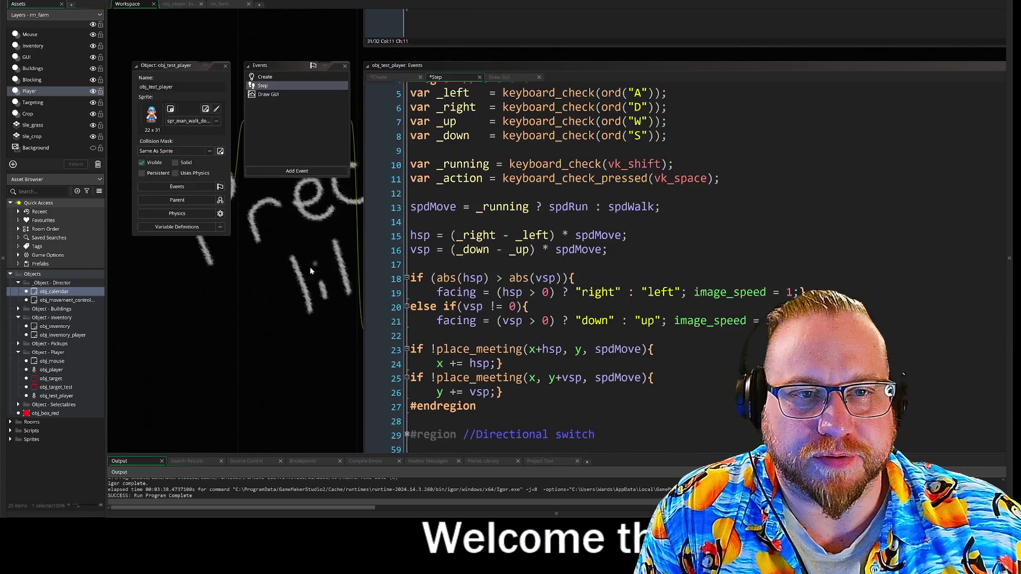
pyautogui.scroll(10, 276, 98)
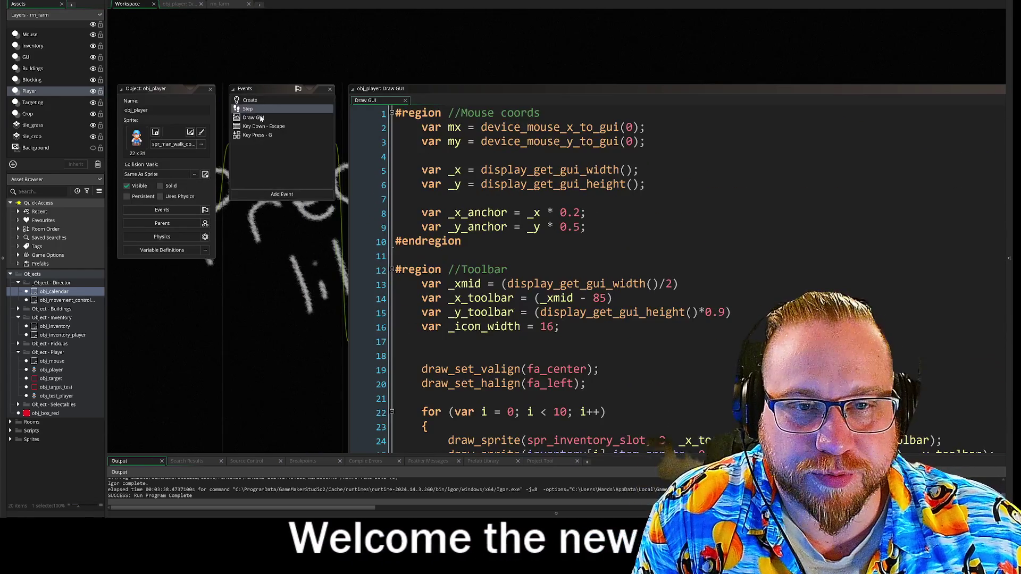
pyautogui.doubleClick(253, 108)
pyautogui.scroll(-3, 531, 239)
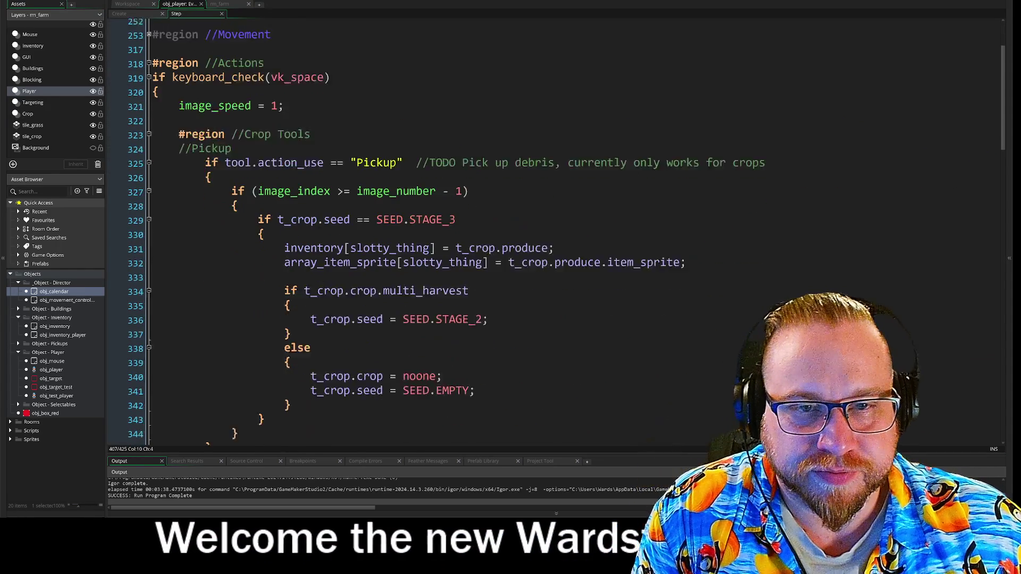
pyautogui.scroll(1, 532, 240)
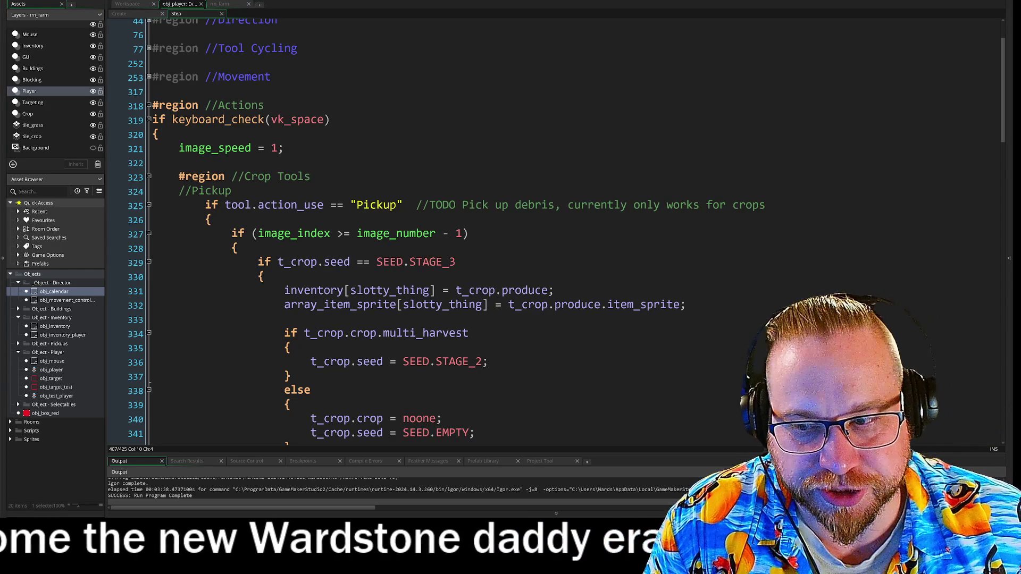
pyautogui.scroll(-2, 532, 239)
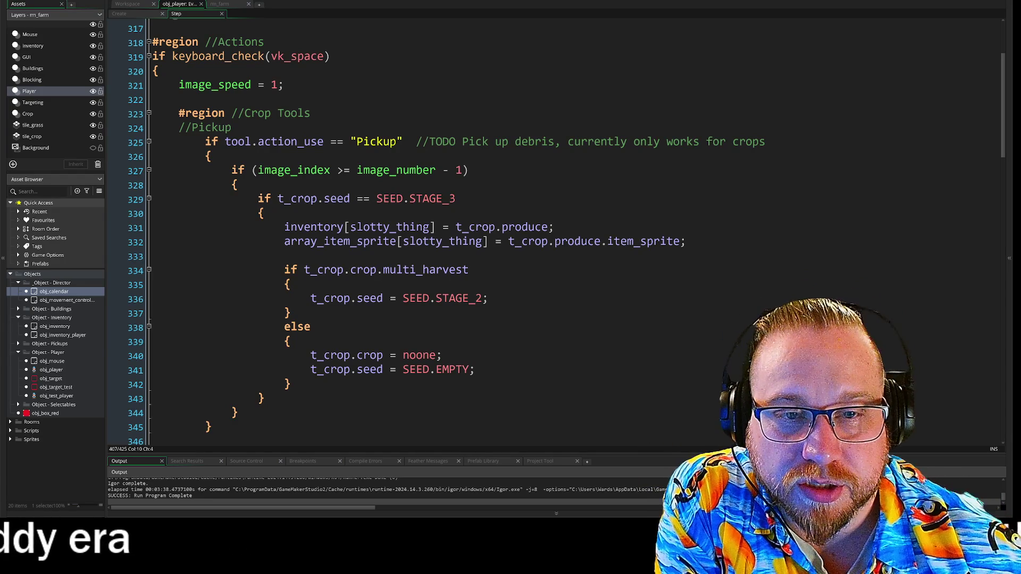
# - Review the Pickup condition on lines 325–326 and the Hoe code, then launch FireAlpaca
pyautogui.click(225, 141)
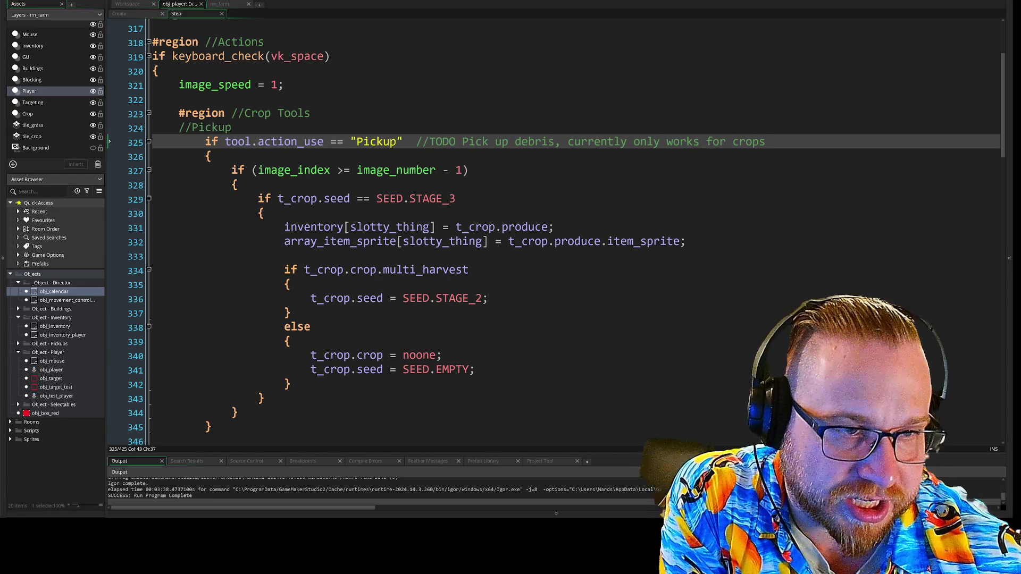
pyautogui.scroll(-2, 564, 232)
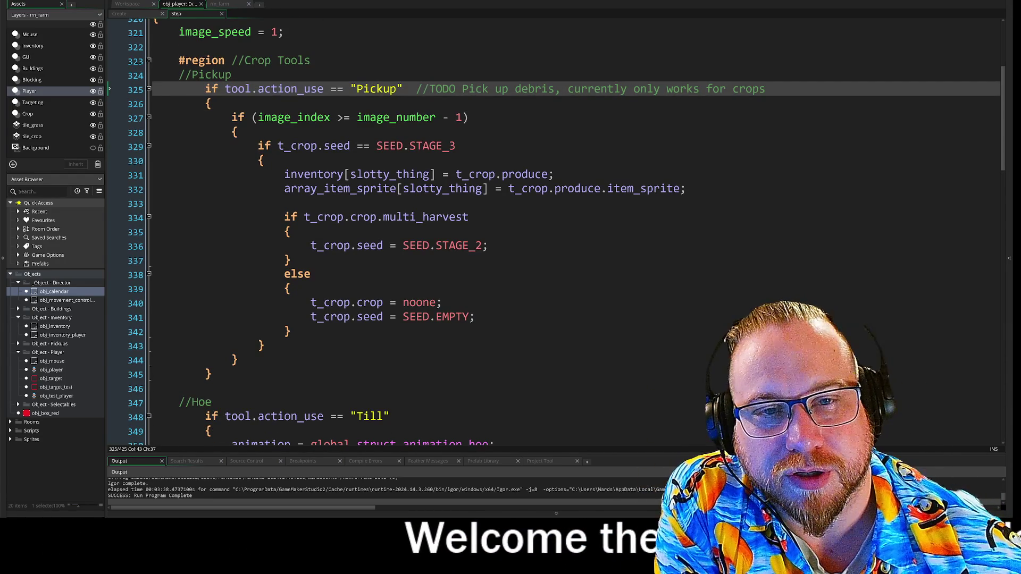
pyautogui.moveTo(225, 89); pyautogui.dragTo(212, 105)
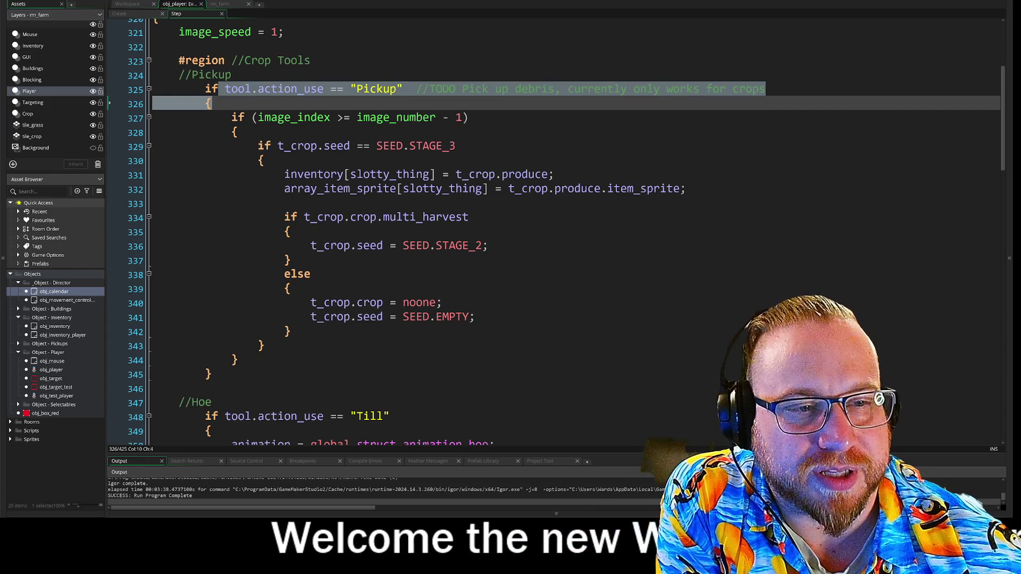
pyautogui.click(474, 317)
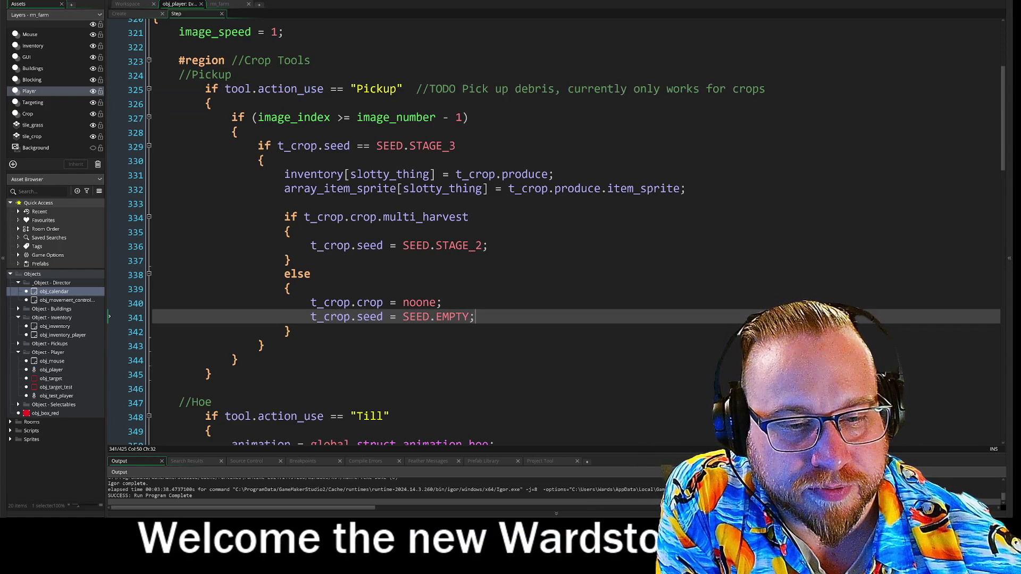
pyautogui.scroll(-3, 563, 232)
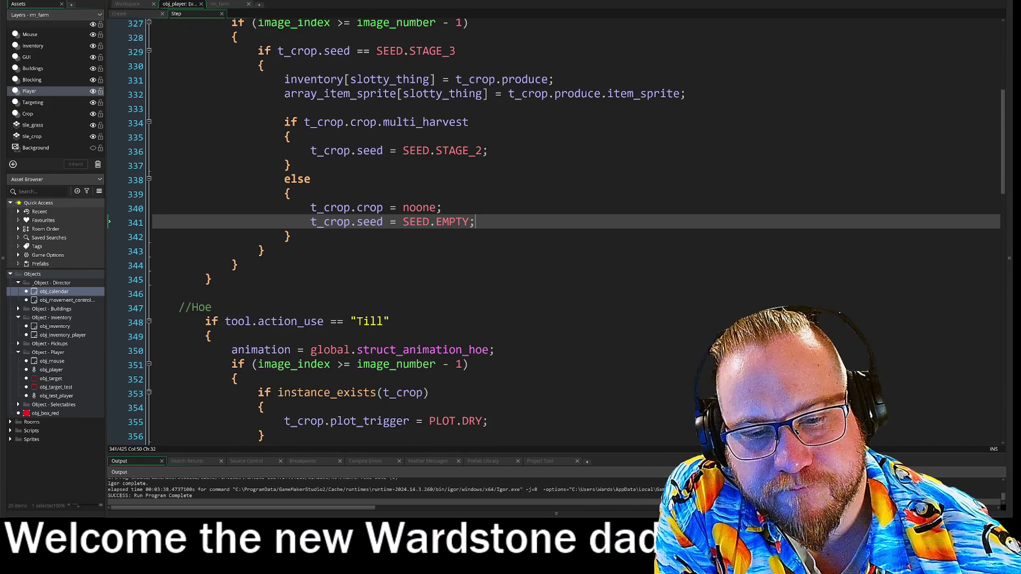
pyautogui.scroll(-2, 556, 232)
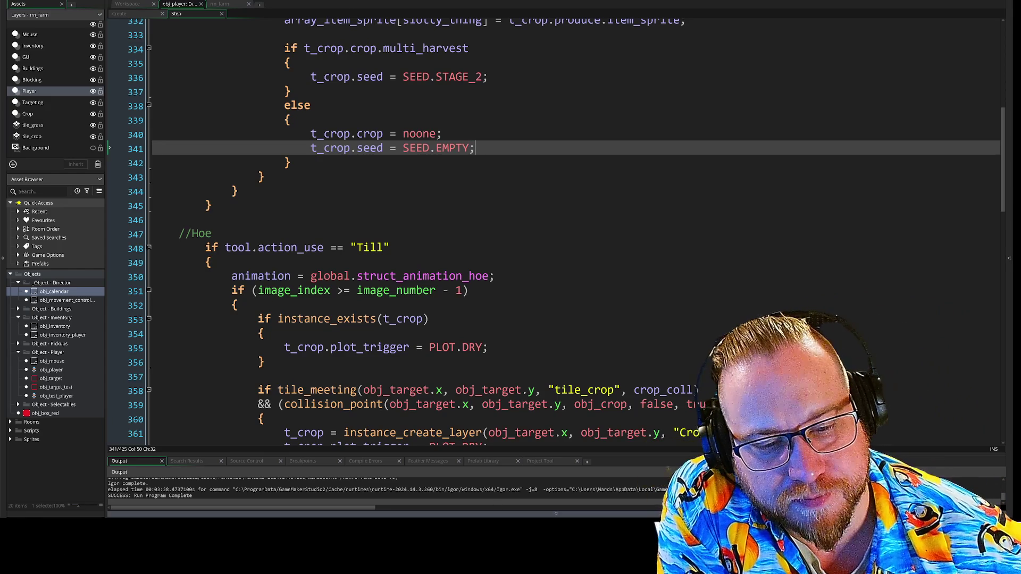
pyautogui.press('super')
pyautogui.click(390, 313)
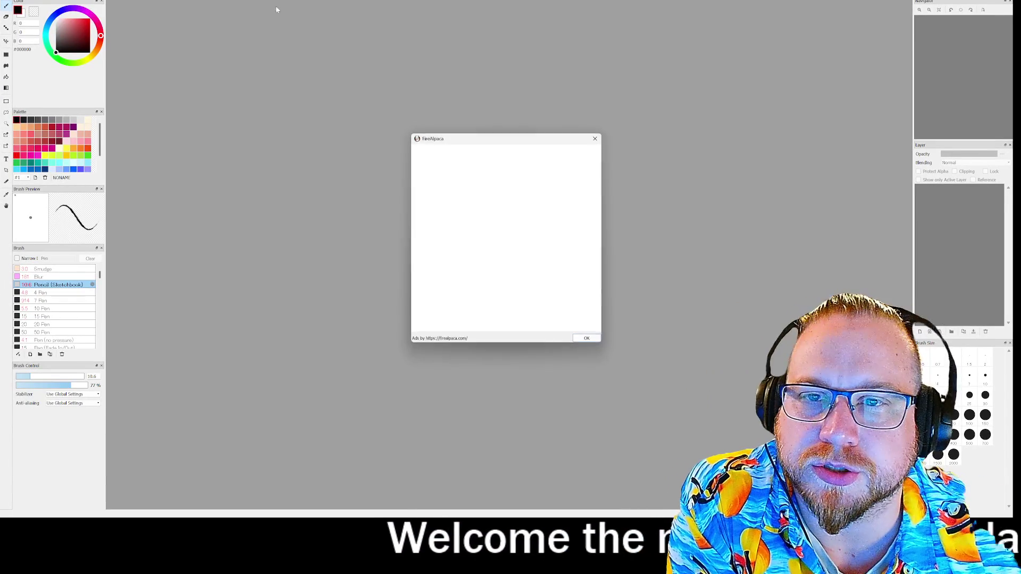
# - Create a new 1000×1000 canvas filled with black and zoom in
pyautogui.click(589, 340)
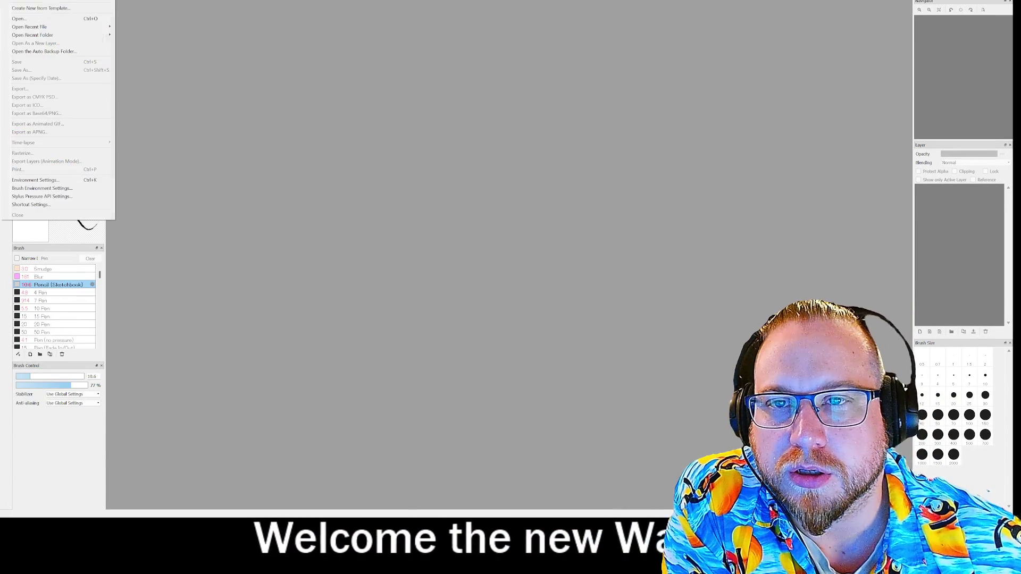
pyautogui.click(22, 5)
pyautogui.click(542, 346)
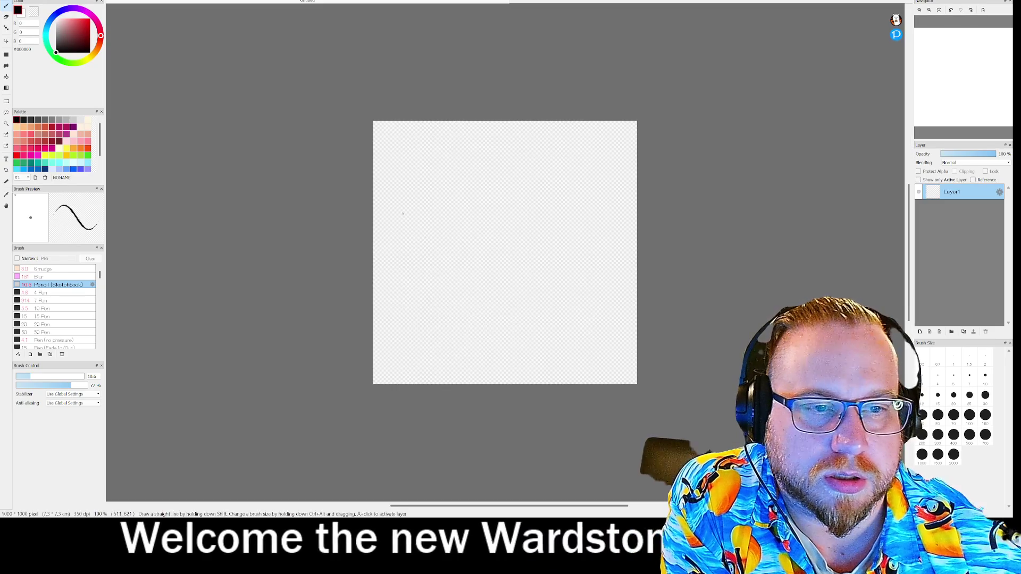
pyautogui.click(6, 77)
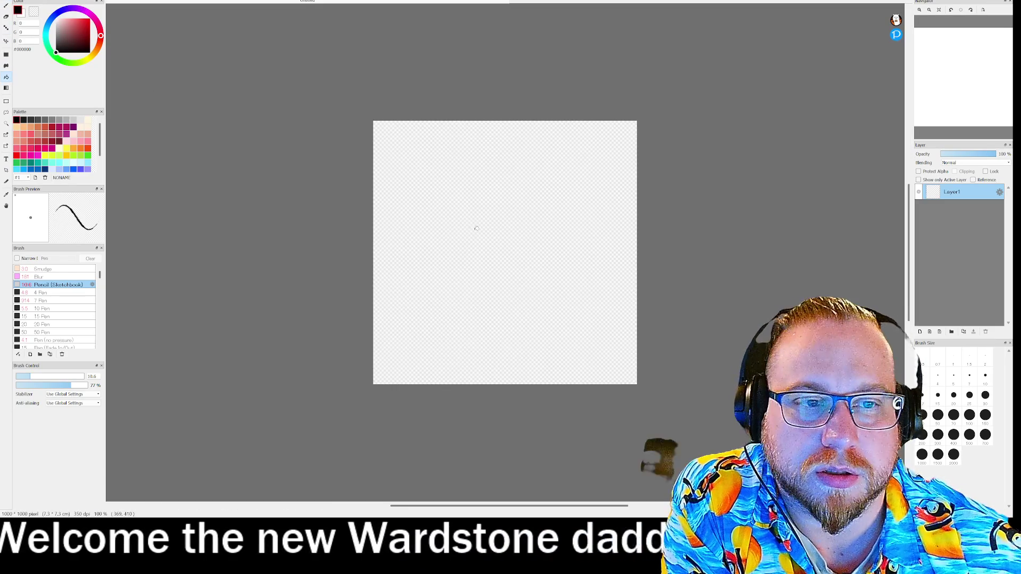
pyautogui.click(517, 256)
pyautogui.scroll(-3, 530, 251)
pyautogui.scroll(8, 423, 259)
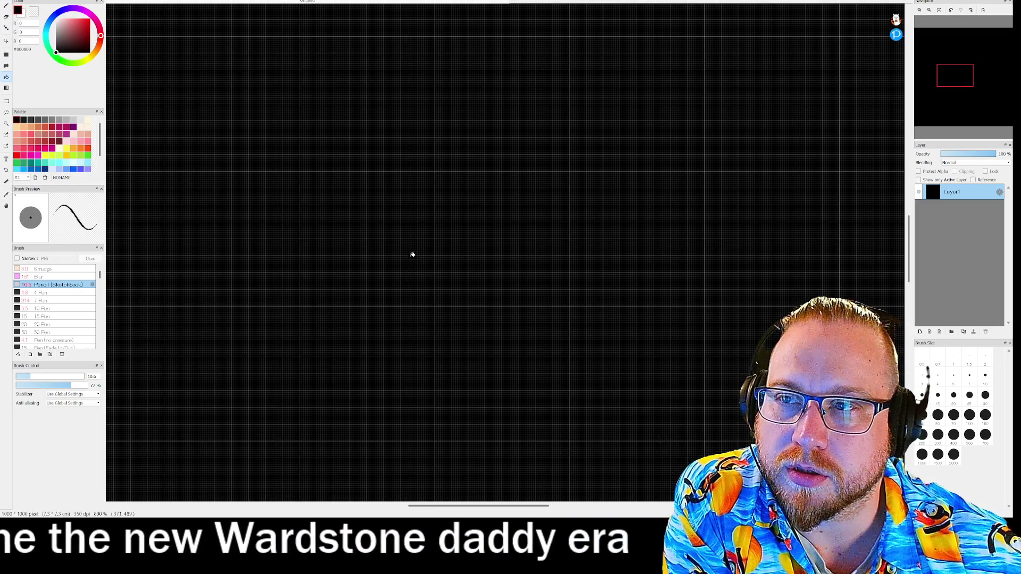
pyautogui.scroll(-1, 426, 253)
pyautogui.moveTo(970, 101)
pyautogui.mouseDown()
pyautogui.moveTo(955, 84)
pyautogui.moveTo(966, 84)
pyautogui.mouseUp()
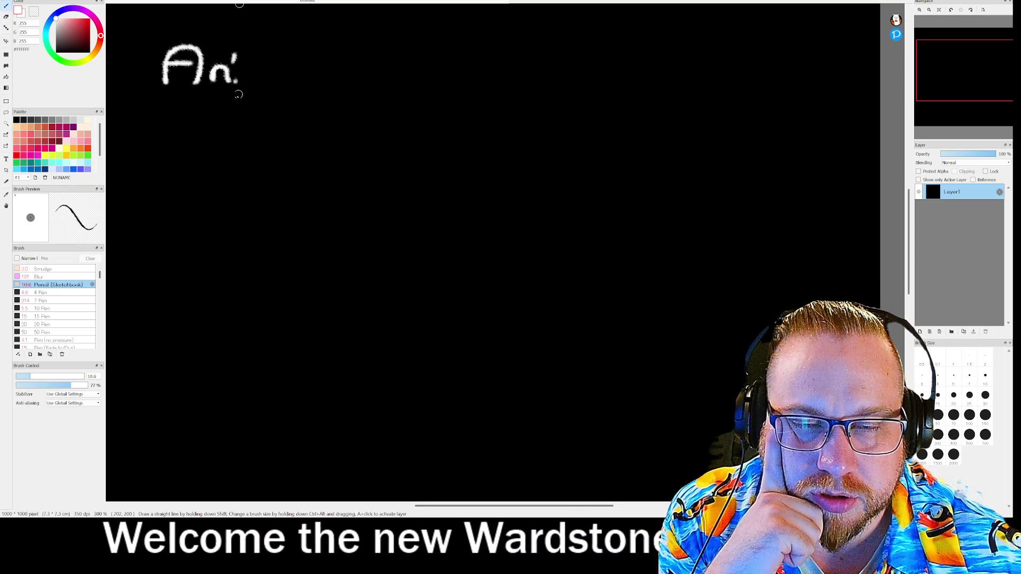
# - Write underlined Tool and Target headings with the Pencil brush, discarding a curved arrow
pyautogui.moveTo(191, 127); pyautogui.dragTo(242, 142)
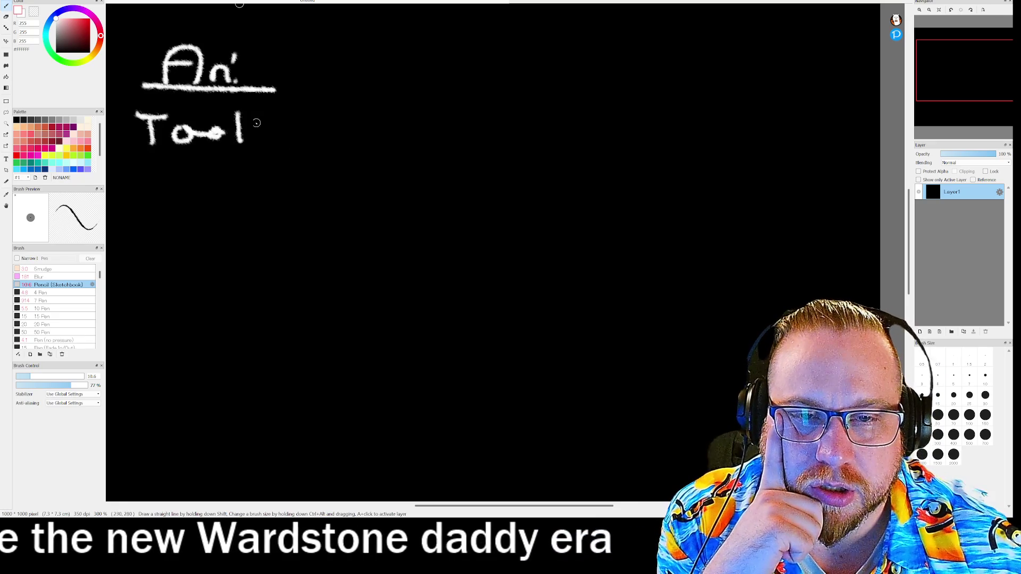
pyautogui.moveTo(146, 154); pyautogui.dragTo(292, 151)
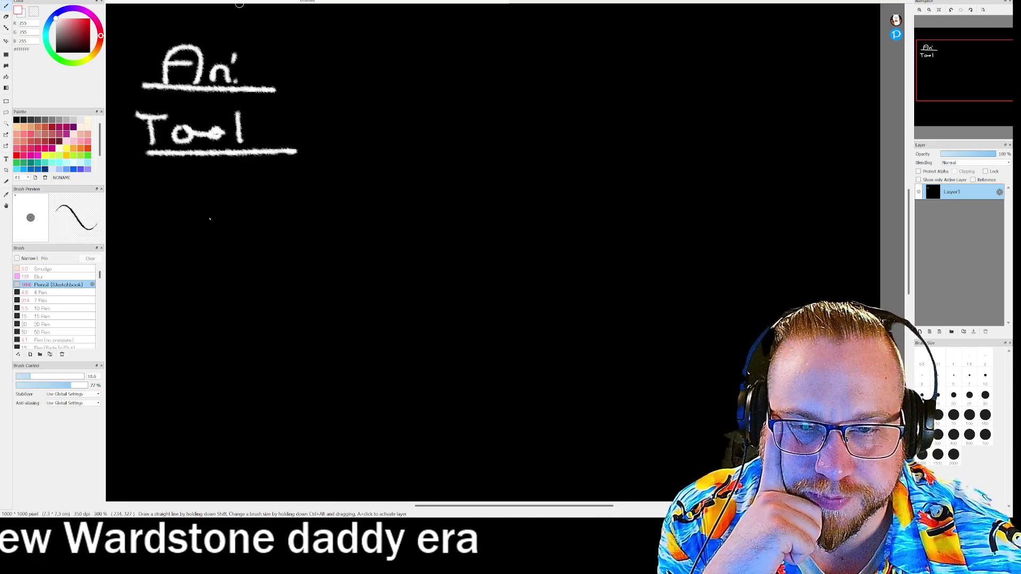
pyautogui.moveTo(152, 190); pyautogui.dragTo(153, 228)
pyautogui.moveTo(136, 187)
pyautogui.mouseDown()
pyautogui.moveTo(171, 186)
pyautogui.moveTo(174, 204)
pyautogui.moveTo(207, 207)
pyautogui.moveTo(209, 235)
pyautogui.mouseUp()
pyautogui.moveTo(228, 209); pyautogui.dragTo(246, 209)
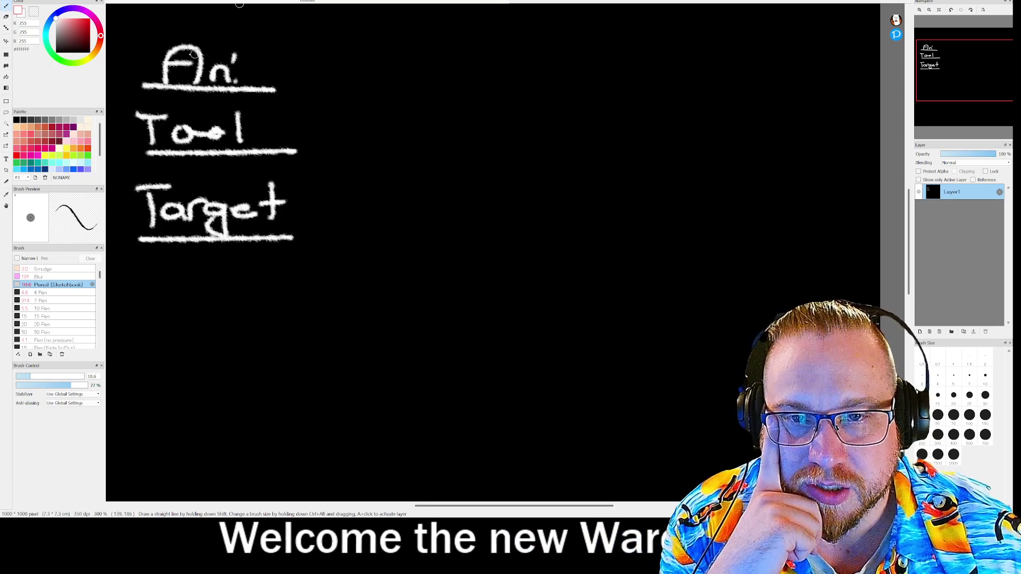
pyautogui.moveTo(131, 136)
pyautogui.mouseDown()
pyautogui.moveTo(117, 130)
pyautogui.moveTo(140, 53)
pyautogui.moveTo(150, 51)
pyautogui.moveTo(142, 62)
pyautogui.mouseUp()
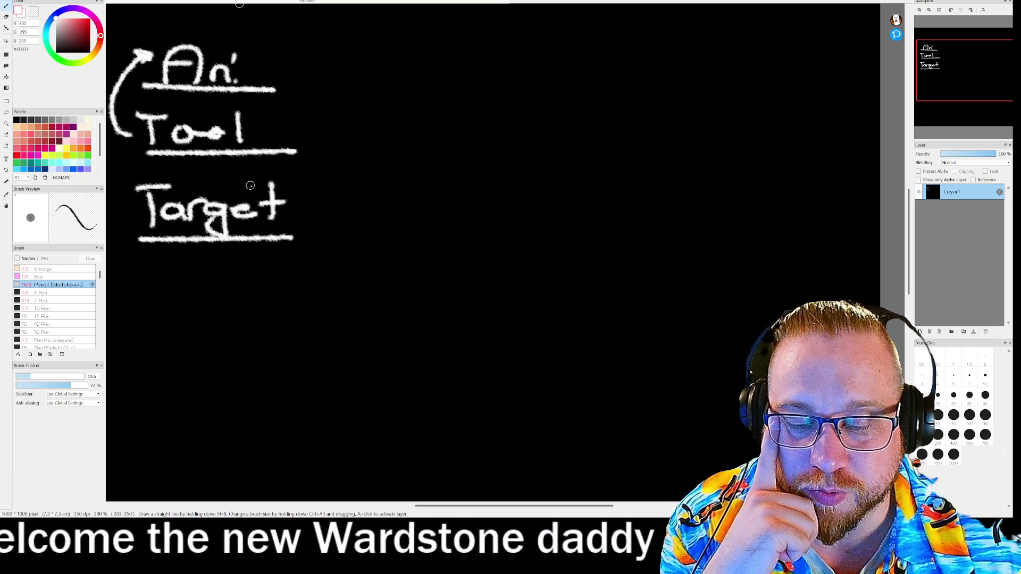
pyautogui.hotkey('ctrl', 'z')
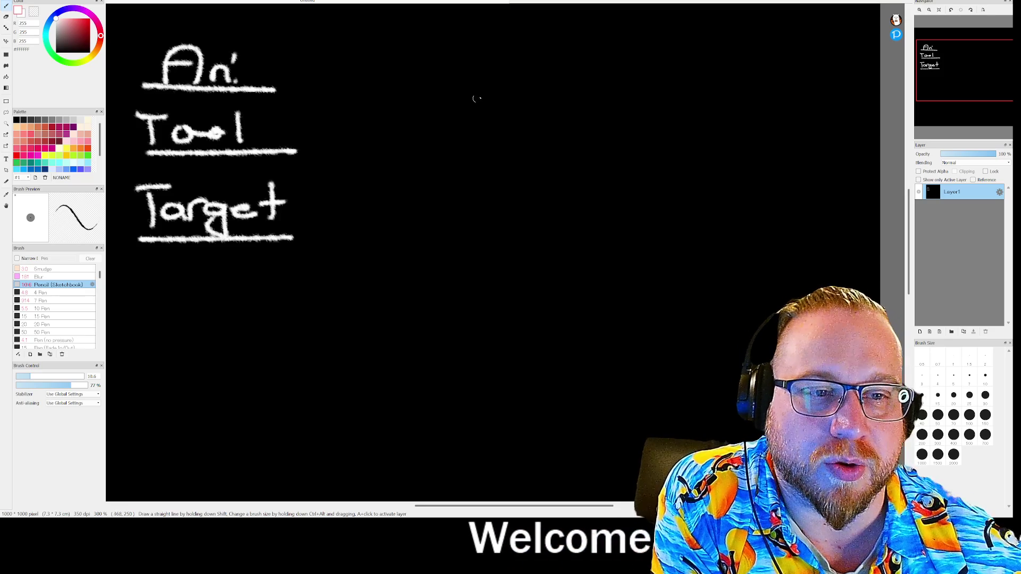
# - Draw a tall box with an arrow from Tool, then undo it
pyautogui.moveTo(633, 68)
pyautogui.mouseDown()
pyautogui.moveTo(564, 299)
pyautogui.moveTo(512, 296)
pyautogui.mouseUp()
pyautogui.moveTo(554, 105); pyautogui.dragTo(623, 104)
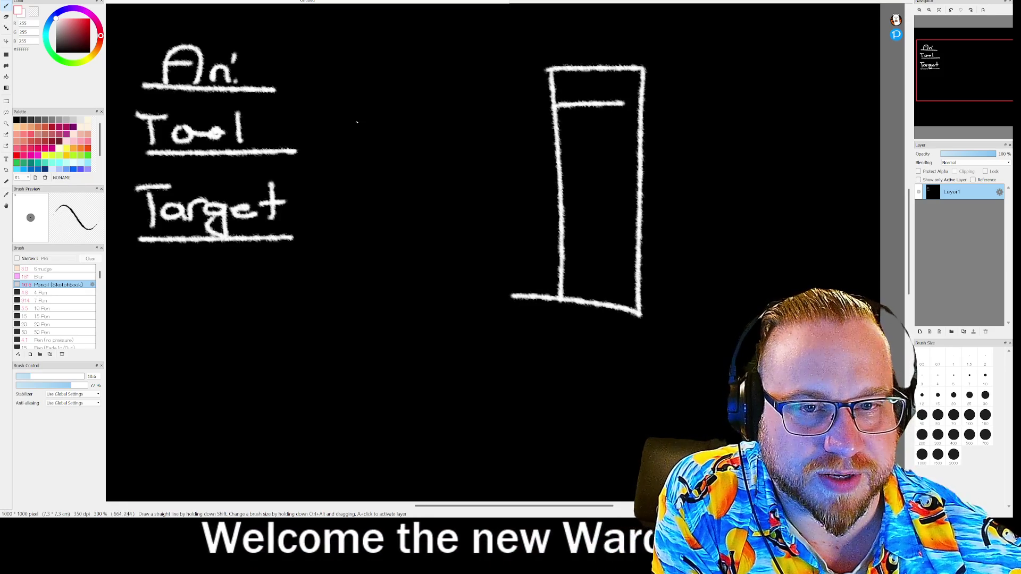
pyautogui.moveTo(303, 131); pyautogui.dragTo(526, 132)
pyautogui.moveTo(508, 119); pyautogui.dragTo(526, 131)
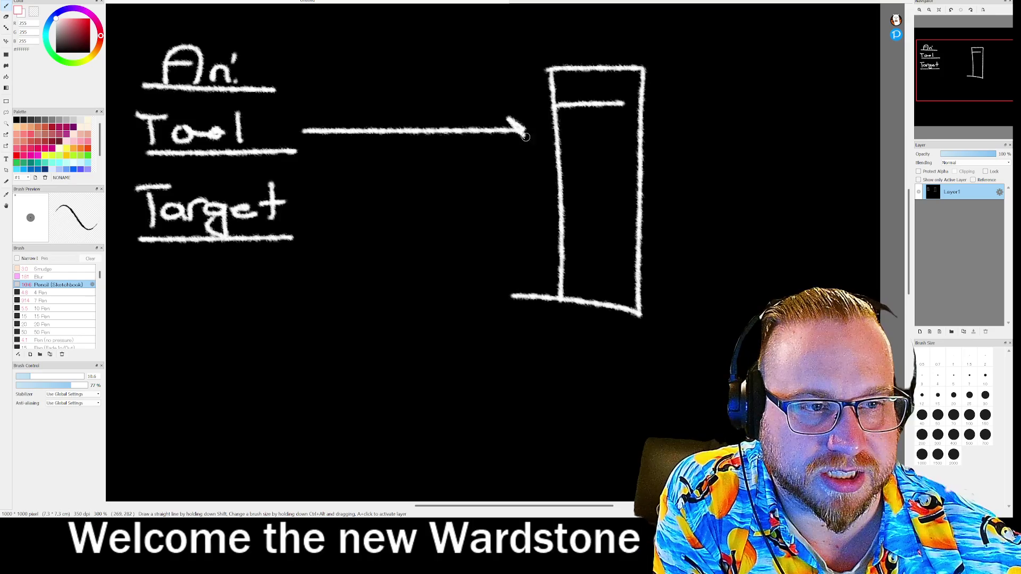
pyautogui.moveTo(421, 156); pyautogui.dragTo(458, 156)
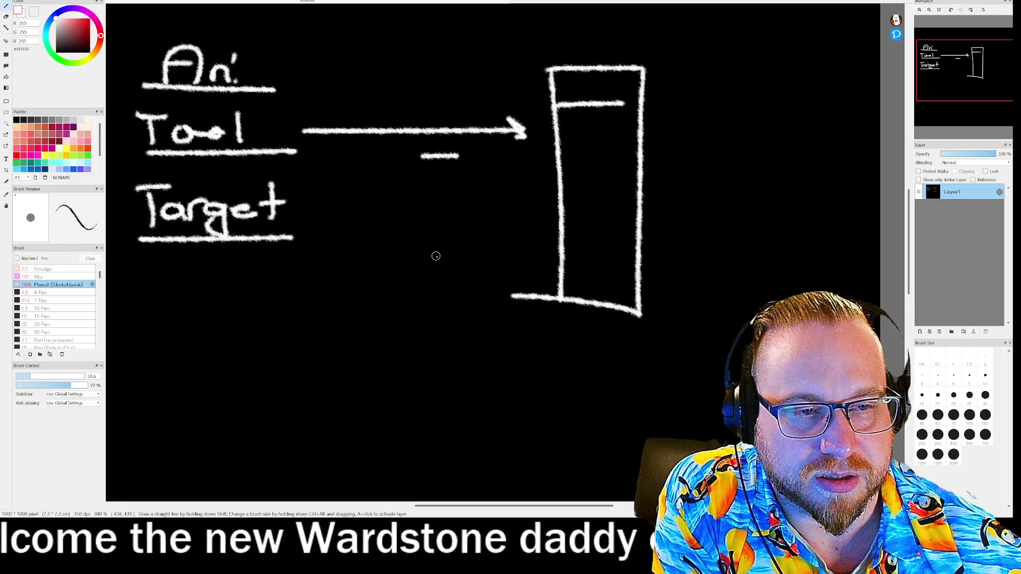
pyautogui.hotkey('ctrl', 'z')
pyautogui.hotkey('ctrl', 'z')
pyautogui.hotkey('ctrl', 'z')
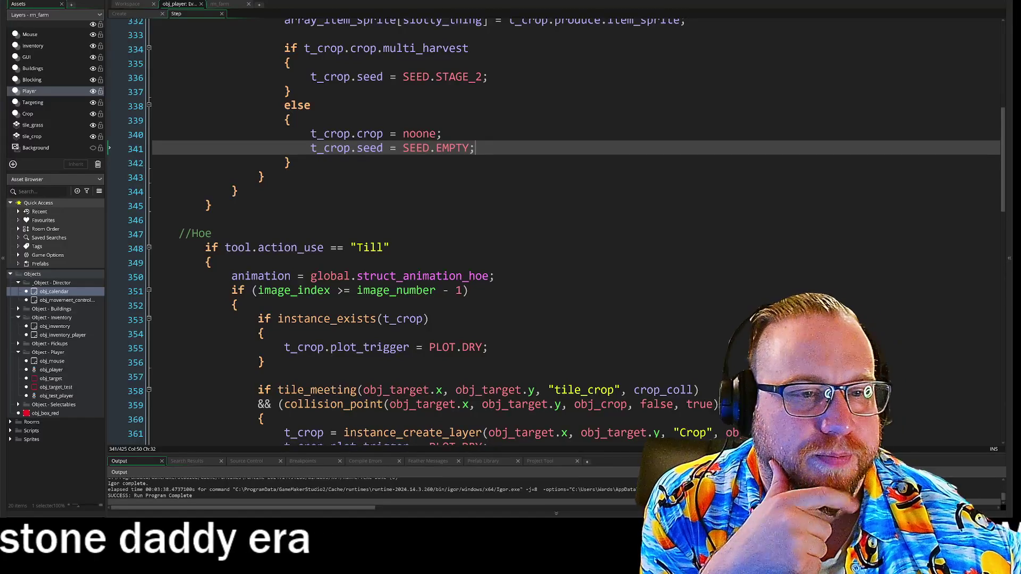
# - Review the hoe's Till logic in obj_player's Step code
pyautogui.click(238, 192)
pyautogui.scroll(3, 574, 239)
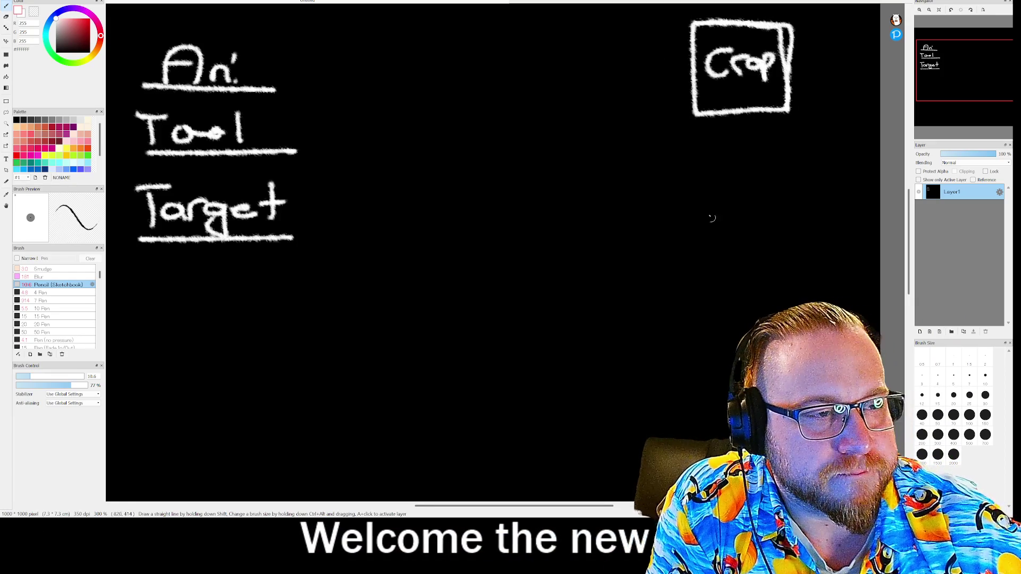
# - Draw four arrows down from the Crop box, labelled E, S, Pl and Pr
pyautogui.moveTo(693, 216)
pyautogui.mouseDown()
pyautogui.moveTo(763, 153)
pyautogui.moveTo(755, 161)
pyautogui.mouseUp()
pyautogui.moveTo(703, 199); pyautogui.dragTo(691, 215)
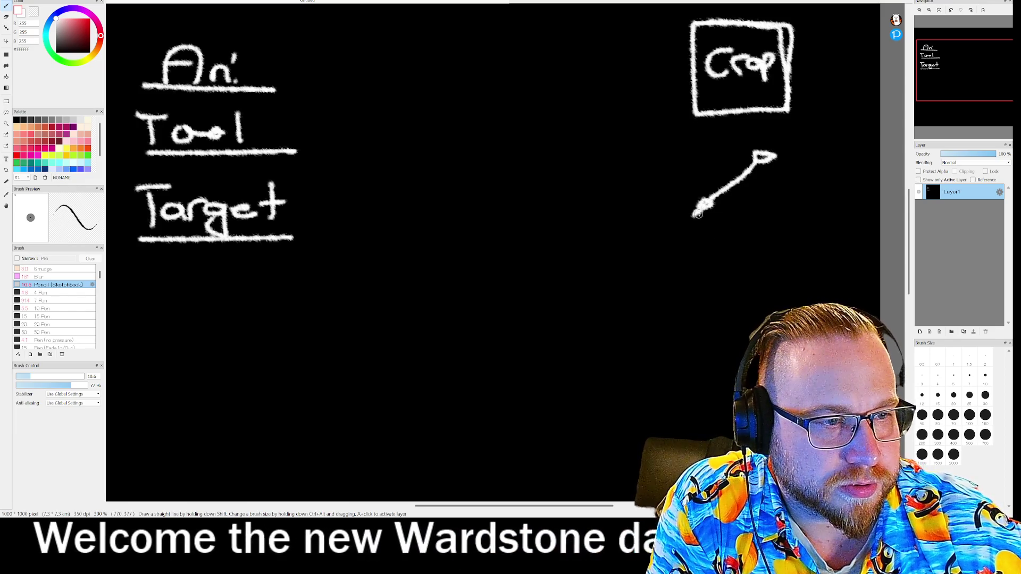
pyautogui.hotkey('ctrl', 'z')
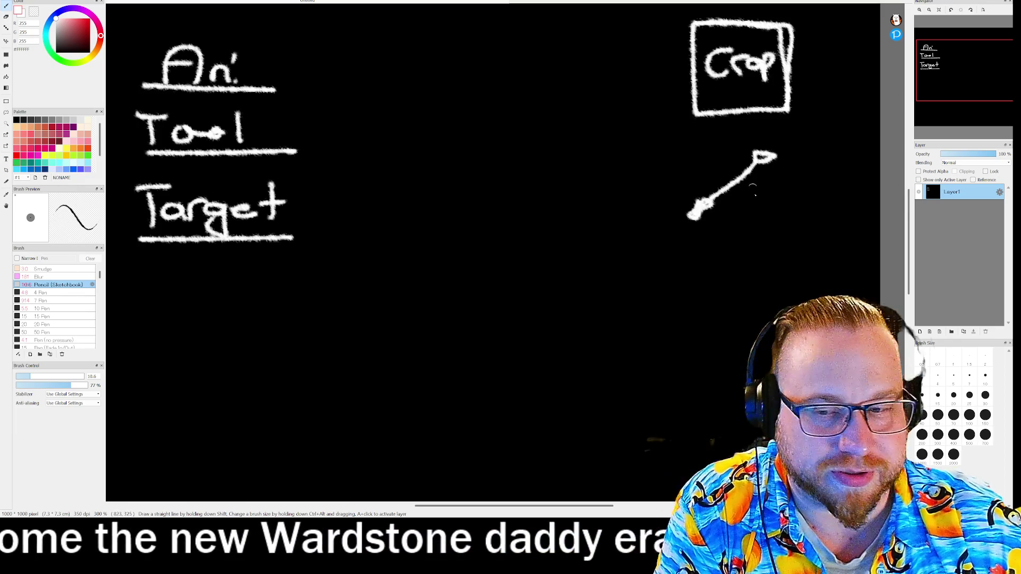
pyautogui.hotkey('ctrl', 'z')
pyautogui.hotkey('ctrl', 'z')
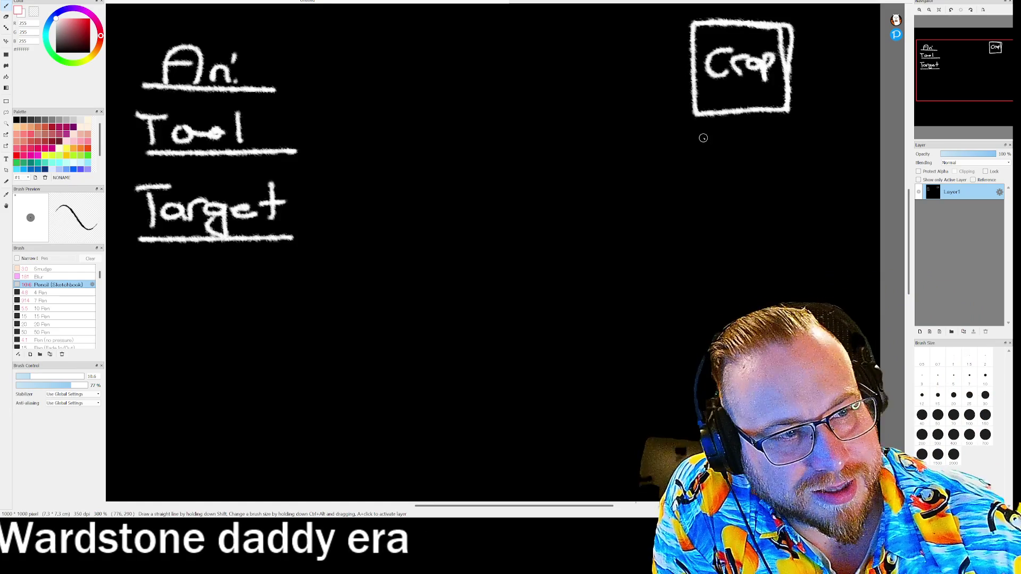
pyautogui.moveTo(698, 126); pyautogui.dragTo(654, 166)
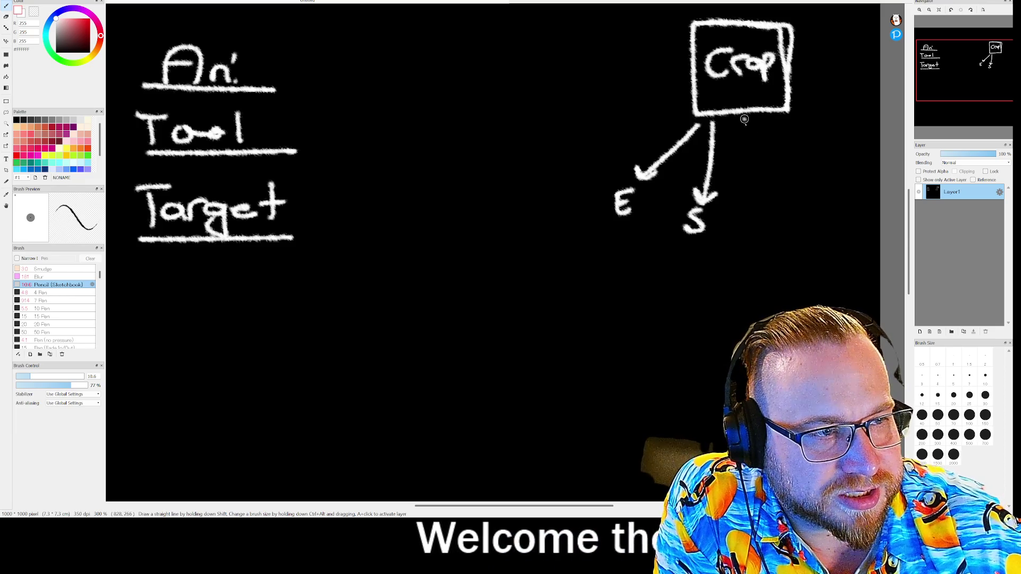
pyautogui.moveTo(745, 218); pyautogui.dragTo(745, 227)
pyautogui.moveTo(742, 191); pyautogui.dragTo(748, 201)
pyautogui.moveTo(769, 122); pyautogui.dragTo(805, 203)
pyautogui.moveTo(810, 177)
pyautogui.mouseDown()
pyautogui.moveTo(799, 238)
pyautogui.moveTo(821, 230)
pyautogui.mouseUp()
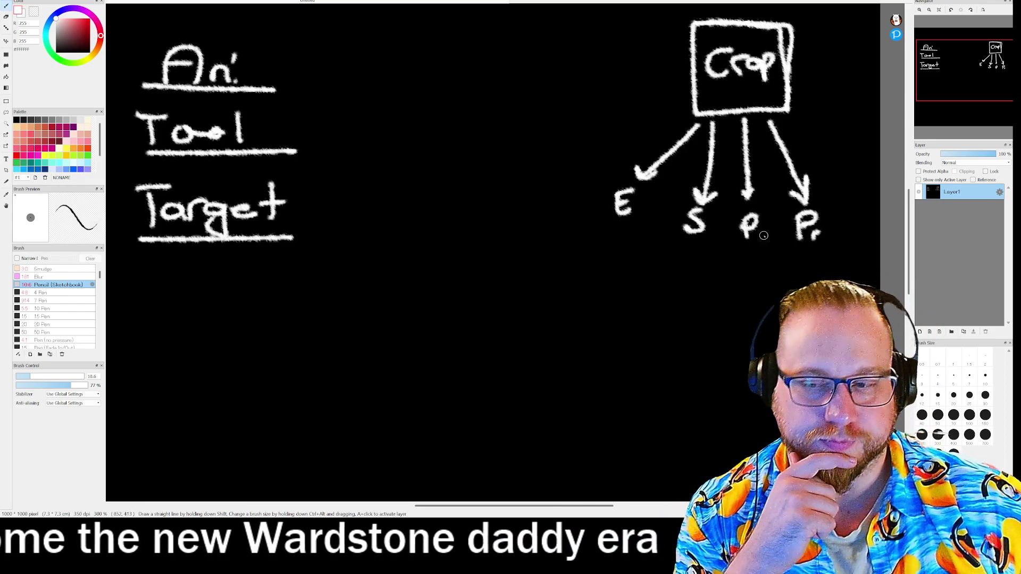
pyautogui.moveTo(763, 212); pyautogui.dragTo(764, 237)
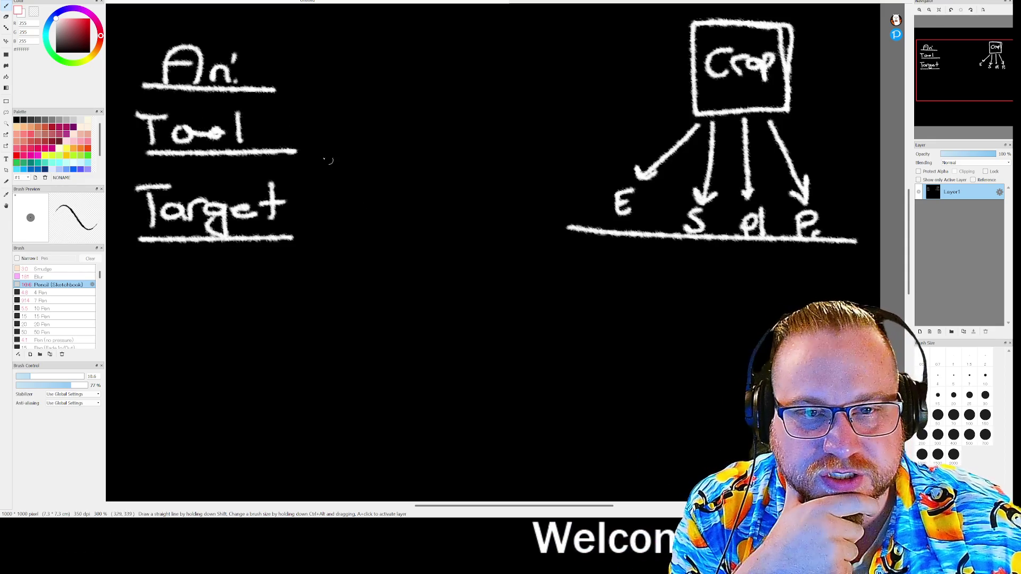
pyautogui.hotkey('ctrl', 'z')
pyautogui.hotkey('ctrl', 'z')
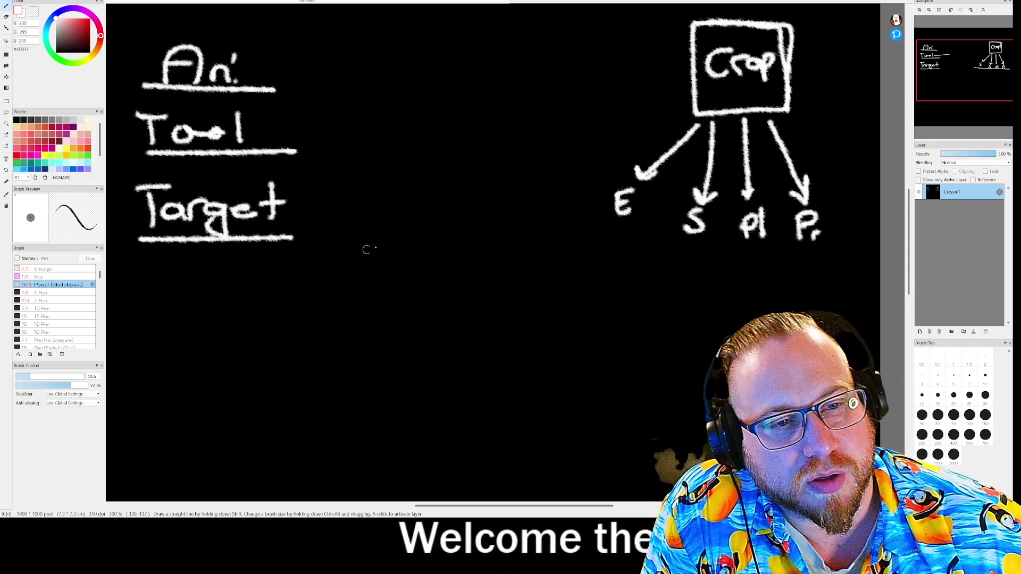
# - Write Till, Pick and Scythe beneath the E, S and Pl branches, undoing stray strokes
pyautogui.moveTo(594, 239)
pyautogui.mouseDown()
pyautogui.moveTo(594, 261)
pyautogui.moveTo(606, 241)
pyautogui.mouseUp()
pyautogui.moveTo(610, 250)
pyautogui.mouseDown()
pyautogui.moveTo(610, 260)
pyautogui.moveTo(630, 261)
pyautogui.mouseUp()
pyautogui.click(612, 242)
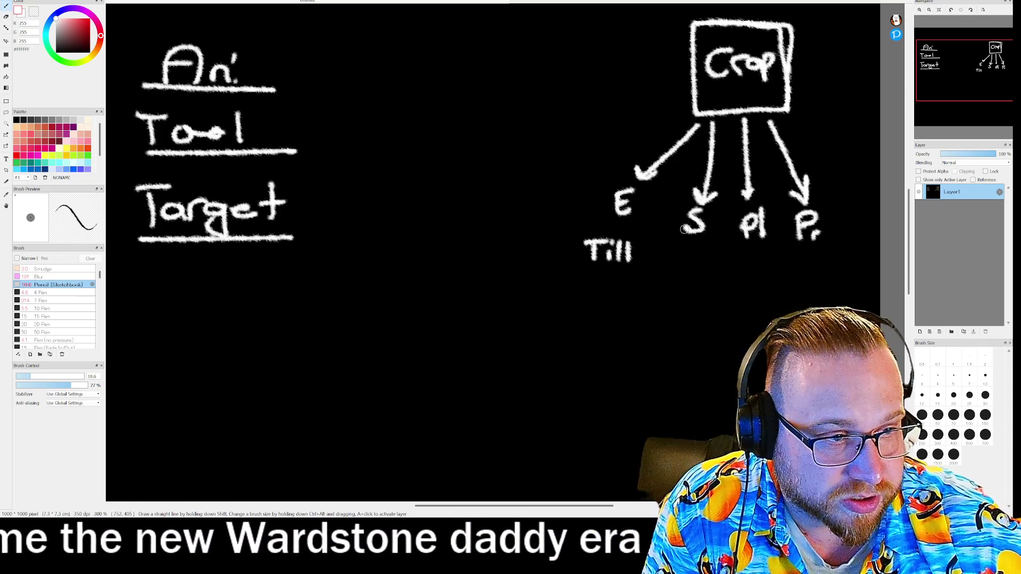
pyautogui.moveTo(676, 258)
pyautogui.mouseDown()
pyautogui.moveTo(675, 270)
pyautogui.moveTo(721, 266)
pyautogui.mouseUp()
pyautogui.click(695, 267)
pyautogui.click(694, 256)
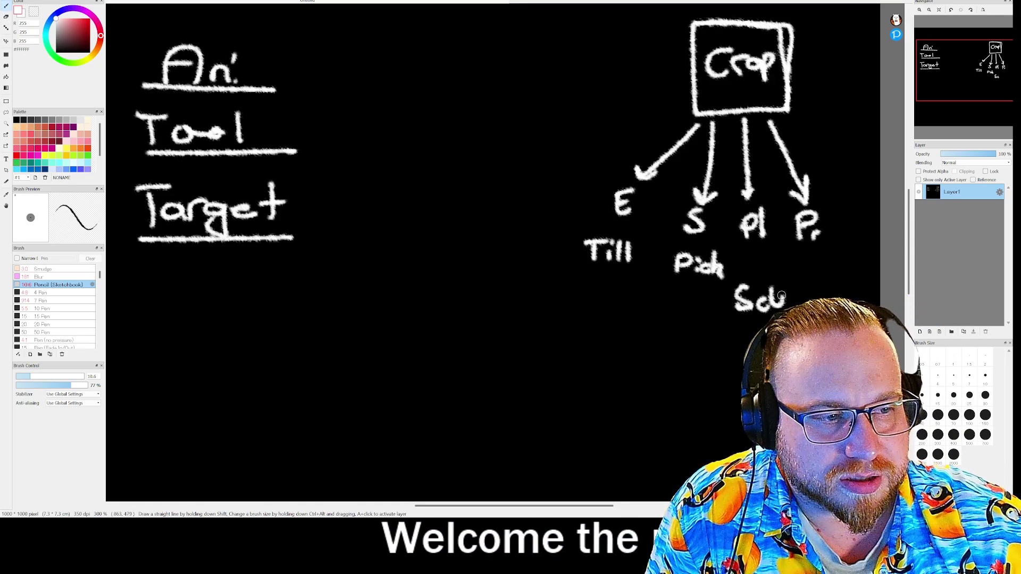
pyautogui.moveTo(791, 299)
pyautogui.mouseDown()
pyautogui.moveTo(766, 330)
pyautogui.moveTo(787, 298)
pyautogui.moveTo(822, 327)
pyautogui.moveTo(819, 309)
pyautogui.mouseUp()
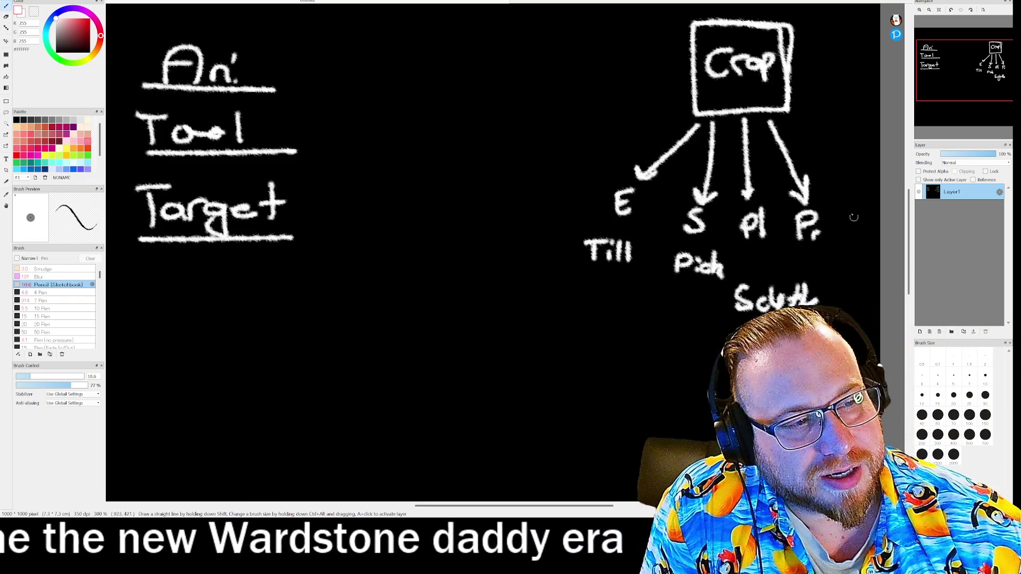
pyautogui.moveTo(754, 222); pyautogui.dragTo(867, 232)
pyautogui.hotkey('ctrl', 'z')
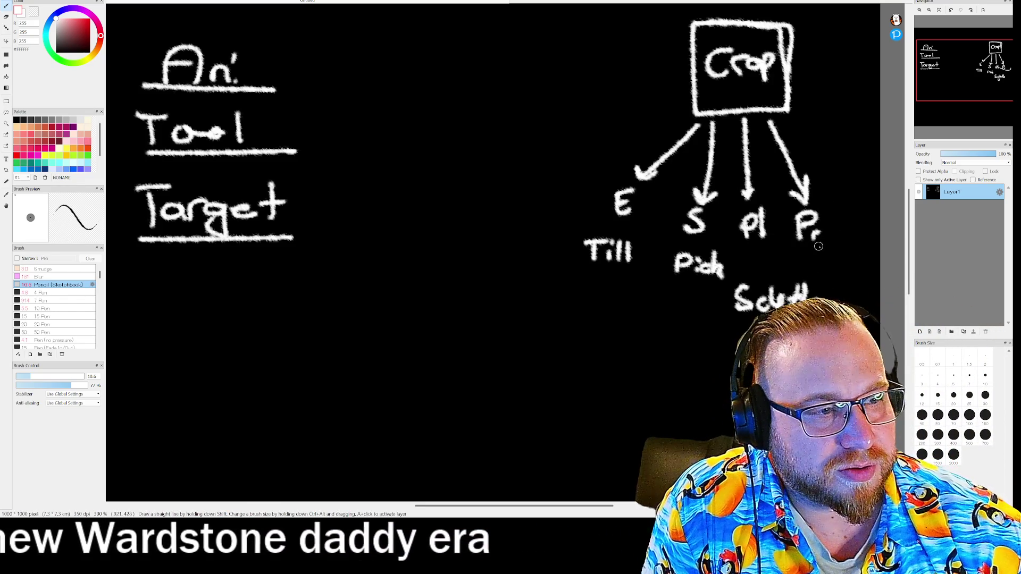
pyautogui.moveTo(811, 251); pyautogui.dragTo(824, 264)
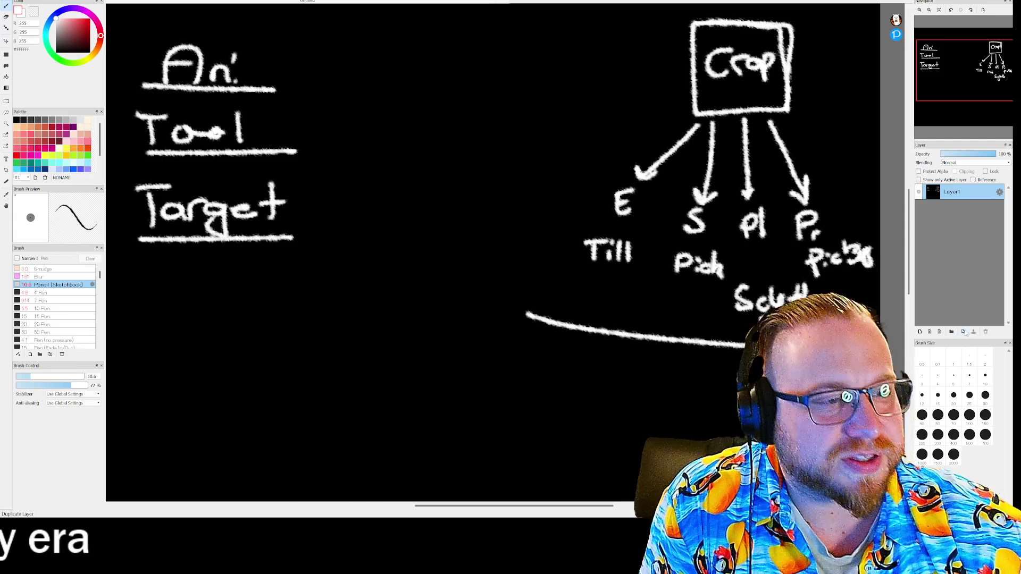
pyautogui.hotkey('ctrl', 'z')
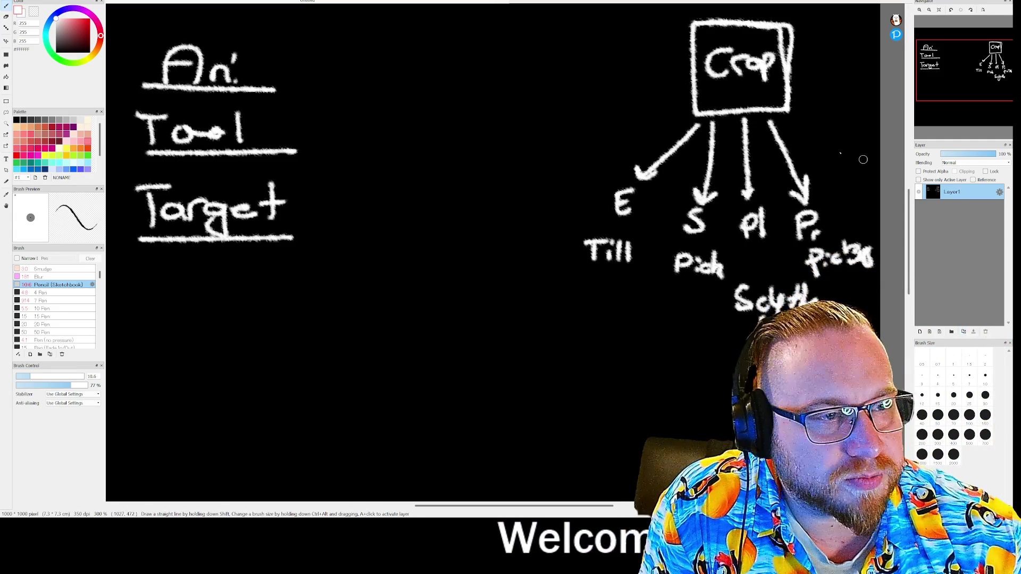
# - Write an underlined Debris heading with W labels and an arrow down to Axe
pyautogui.moveTo(461, 57); pyautogui.dragTo(512, 62)
pyautogui.moveTo(522, 51)
pyautogui.mouseDown()
pyautogui.moveTo(534, 47)
pyautogui.moveTo(549, 62)
pyautogui.mouseUp()
pyautogui.click(539, 38)
pyautogui.moveTo(425, 75); pyautogui.dragTo(611, 62)
pyautogui.moveTo(418, 97)
pyautogui.mouseDown()
pyautogui.moveTo(432, 118)
pyautogui.moveTo(443, 95)
pyautogui.moveTo(495, 118)
pyautogui.moveTo(511, 93)
pyautogui.moveTo(574, 114)
pyautogui.moveTo(600, 95)
pyautogui.mouseUp()
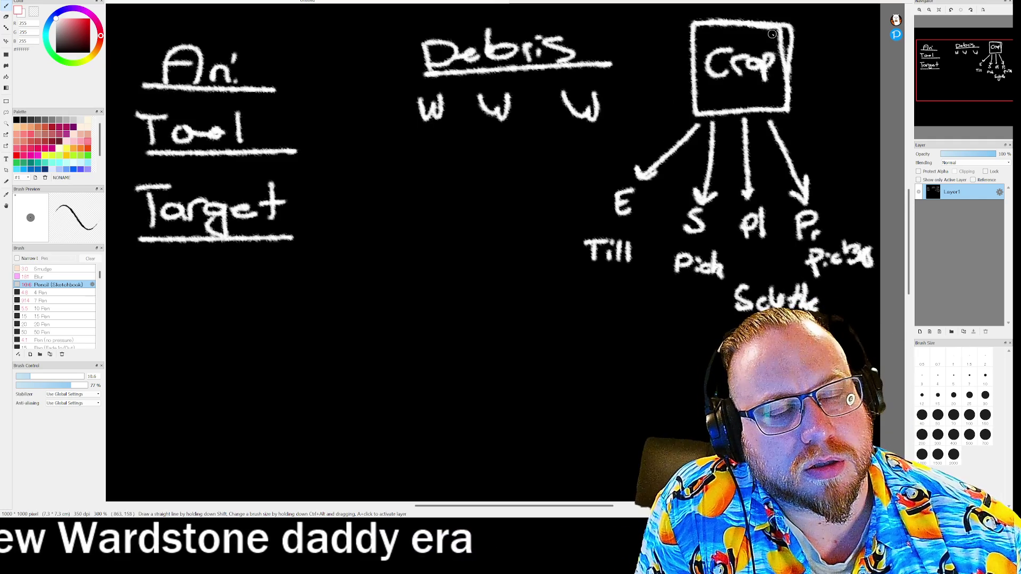
pyautogui.moveTo(432, 127)
pyautogui.mouseDown()
pyautogui.moveTo(413, 168)
pyautogui.moveTo(432, 166)
pyautogui.mouseUp()
pyautogui.moveTo(378, 216); pyautogui.dragTo(386, 199)
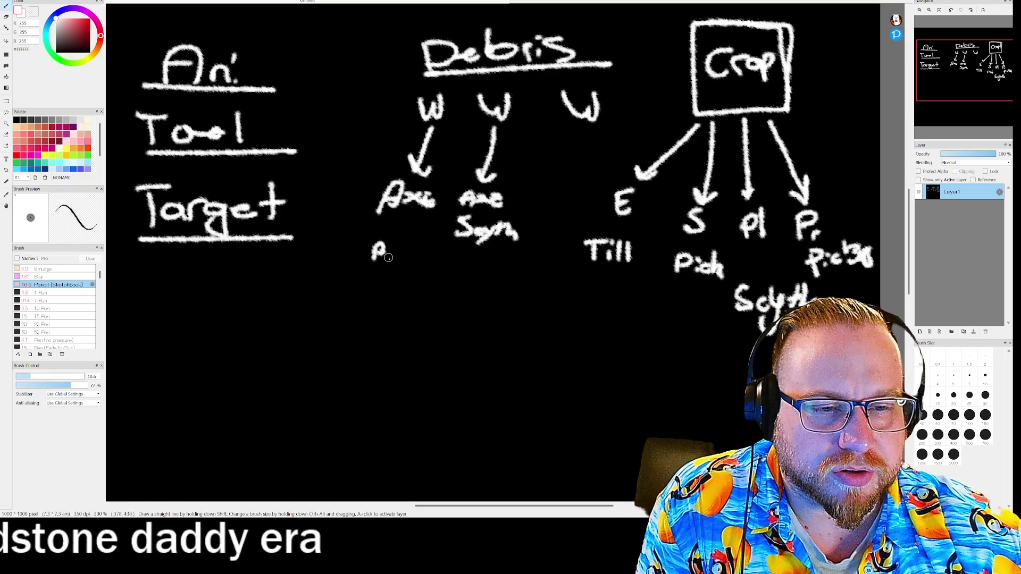
# - Add Pick and a third W arrow, write a harvest label, and draw the box's top edge
pyautogui.moveTo(425, 254)
pyautogui.mouseDown()
pyautogui.moveTo(457, 278)
pyautogui.moveTo(468, 269)
pyautogui.mouseUp()
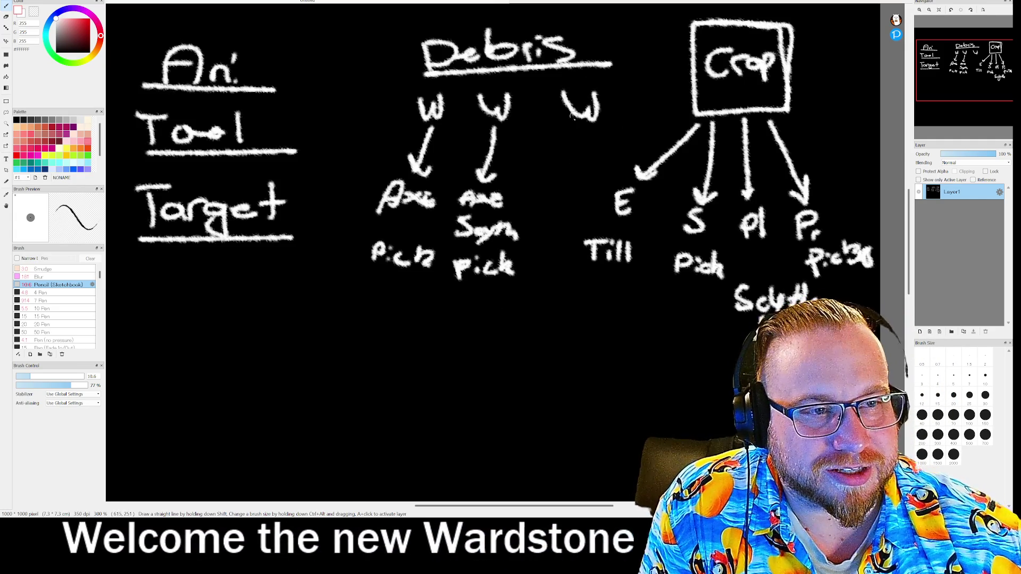
pyautogui.moveTo(571, 126)
pyautogui.mouseDown()
pyautogui.moveTo(551, 187)
pyautogui.moveTo(574, 182)
pyautogui.moveTo(532, 199)
pyautogui.moveTo(540, 211)
pyautogui.moveTo(574, 216)
pyautogui.mouseUp()
pyautogui.moveTo(580, 199); pyautogui.dragTo(583, 216)
pyautogui.hotkey('ctrl', 'z')
pyautogui.hotkey('ctrl', 'z')
pyautogui.hotkey('ctrl', 'z')
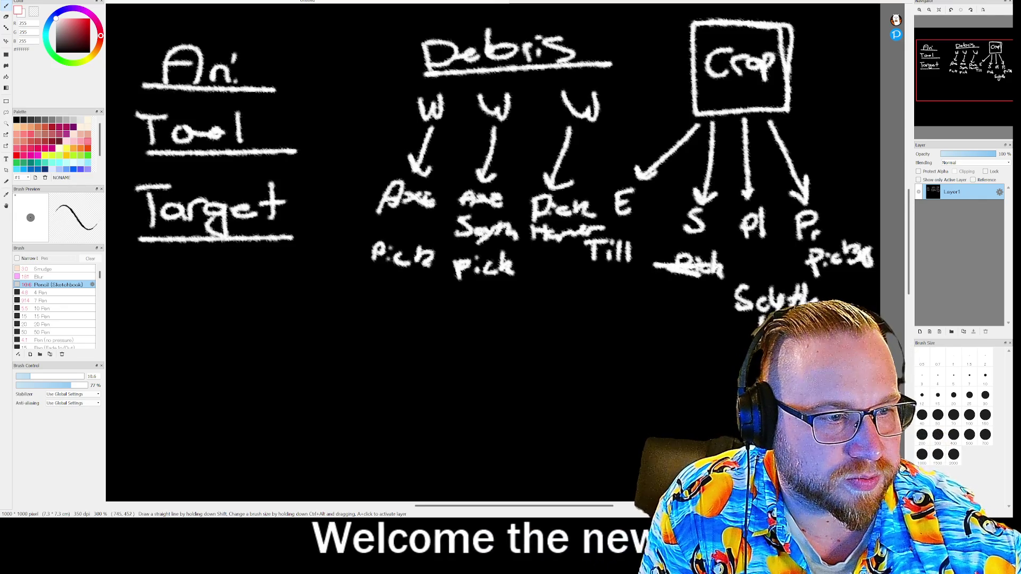
pyautogui.moveTo(671, 293); pyautogui.dragTo(719, 291)
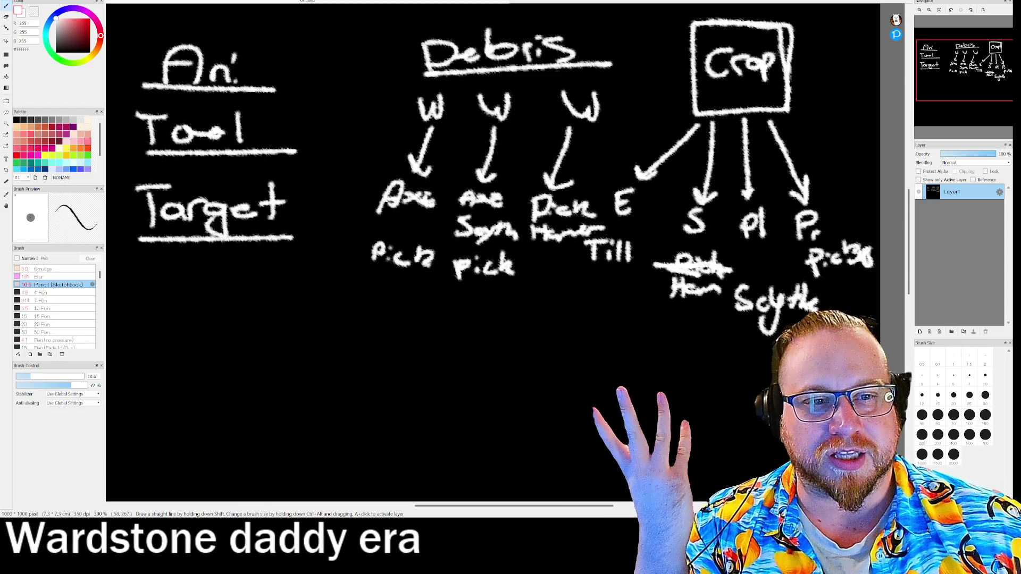
pyautogui.moveTo(357, 173); pyautogui.dragTo(825, 152)
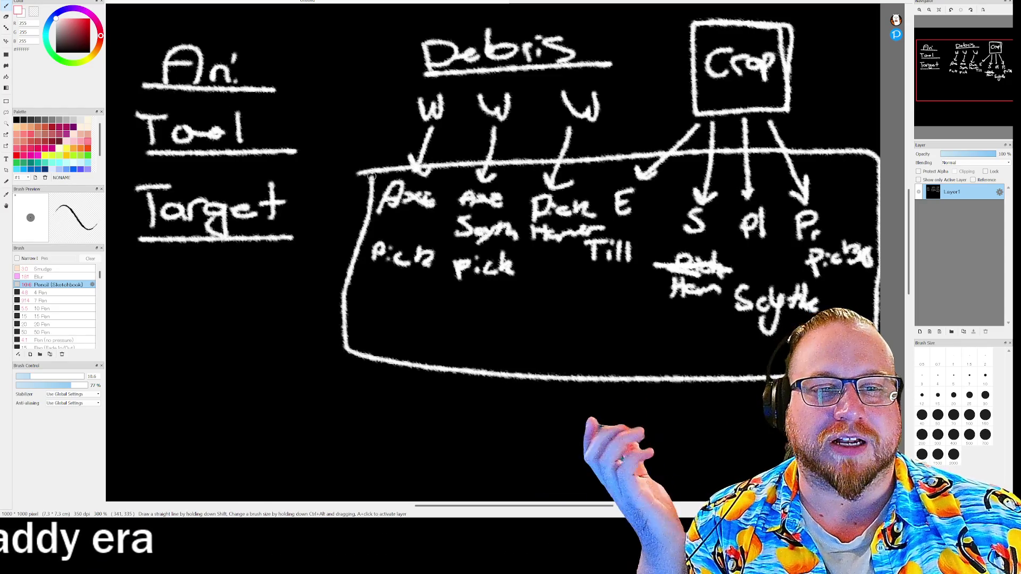
# - Draw the box's left edge around the tool names and reposition the chat screenshot window
pyautogui.moveTo(360, 215); pyautogui.dragTo(351, 324)
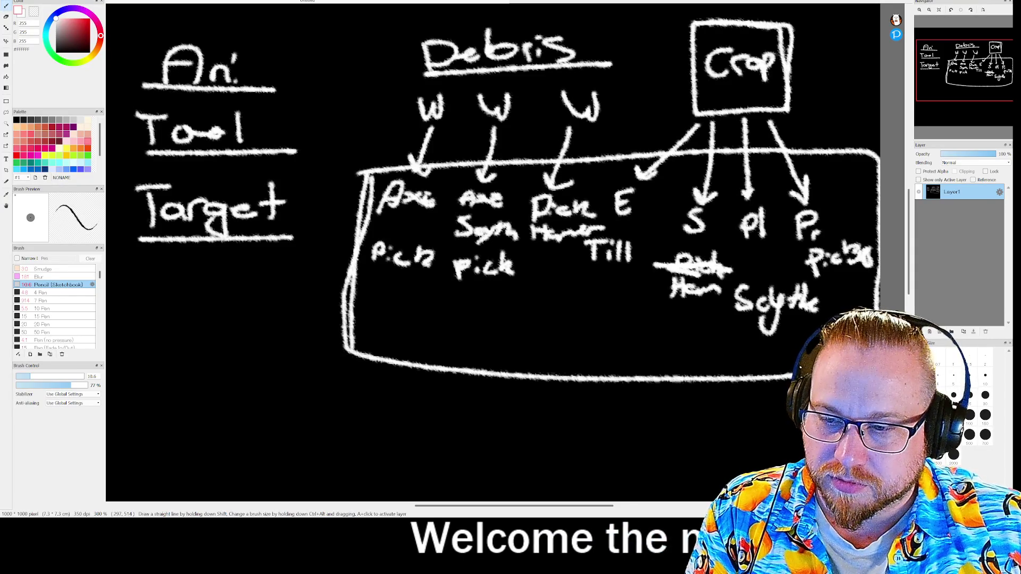
pyautogui.moveTo(260, 88)
pyautogui.mouseDown()
pyautogui.moveTo(320, 145)
pyautogui.moveTo(304, 140)
pyautogui.moveTo(313, 162)
pyautogui.mouseUp()
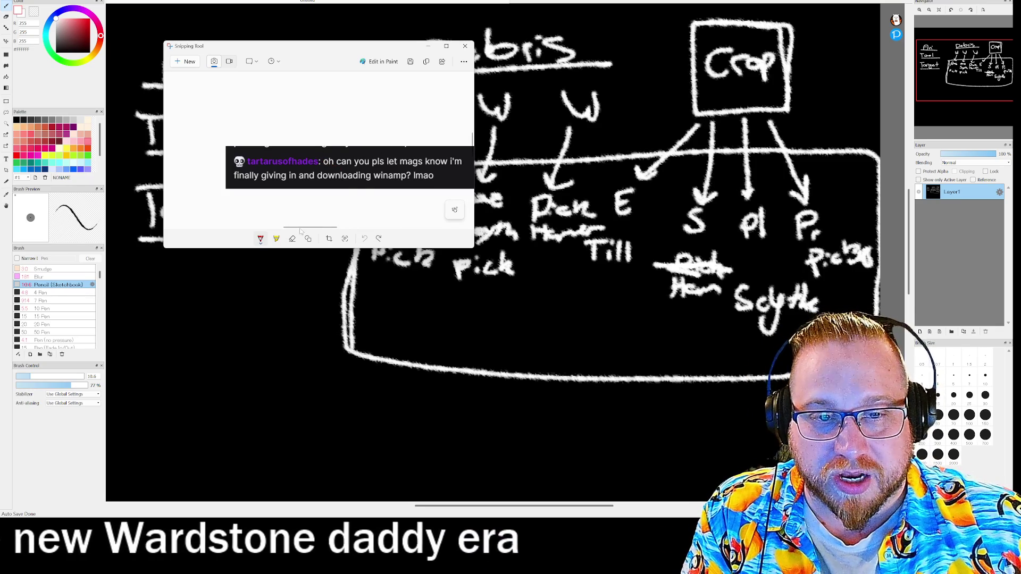
# - Undo red scribbles on the chat snip, close Snipping Tool, then close the drawing
pyautogui.moveTo(299, 229); pyautogui.dragTo(306, 228)
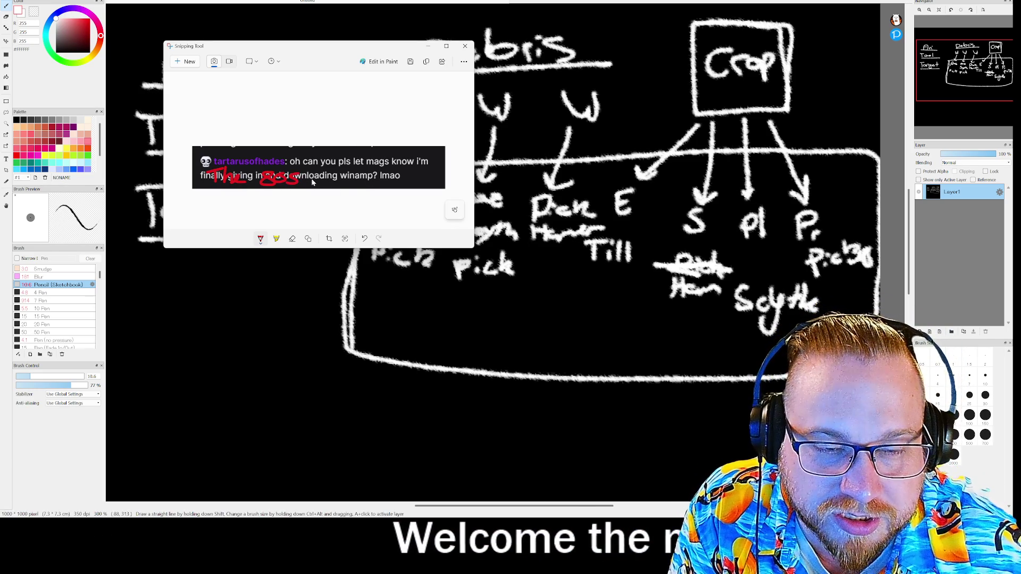
pyautogui.moveTo(330, 179); pyautogui.dragTo(402, 183)
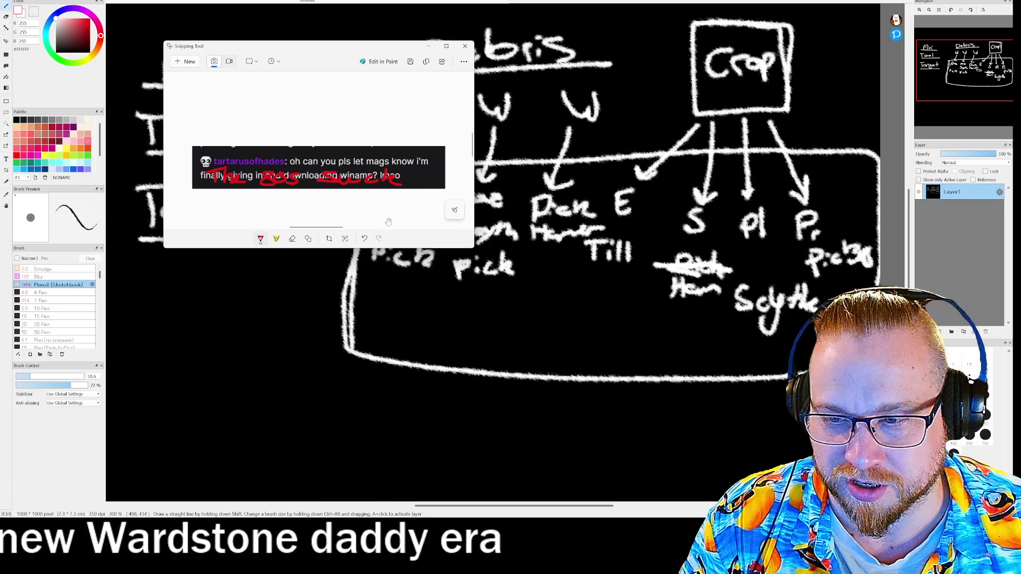
pyautogui.hotkey('ctrl', 'z')
pyautogui.hotkey('ctrl', 'z')
pyautogui.hotkey('ctrl', 'z')
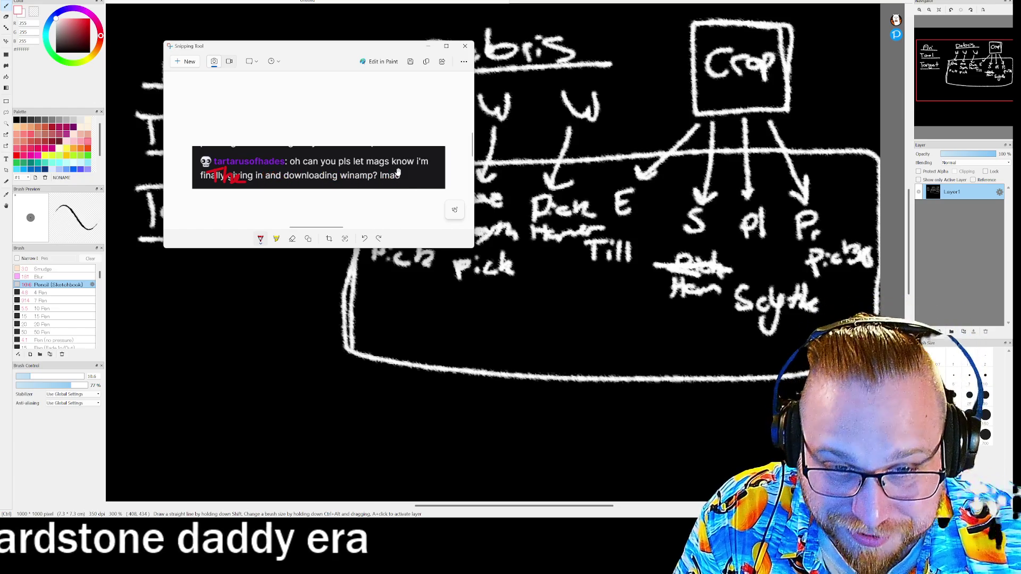
pyautogui.hotkey('ctrl', 'z')
pyautogui.click(466, 46)
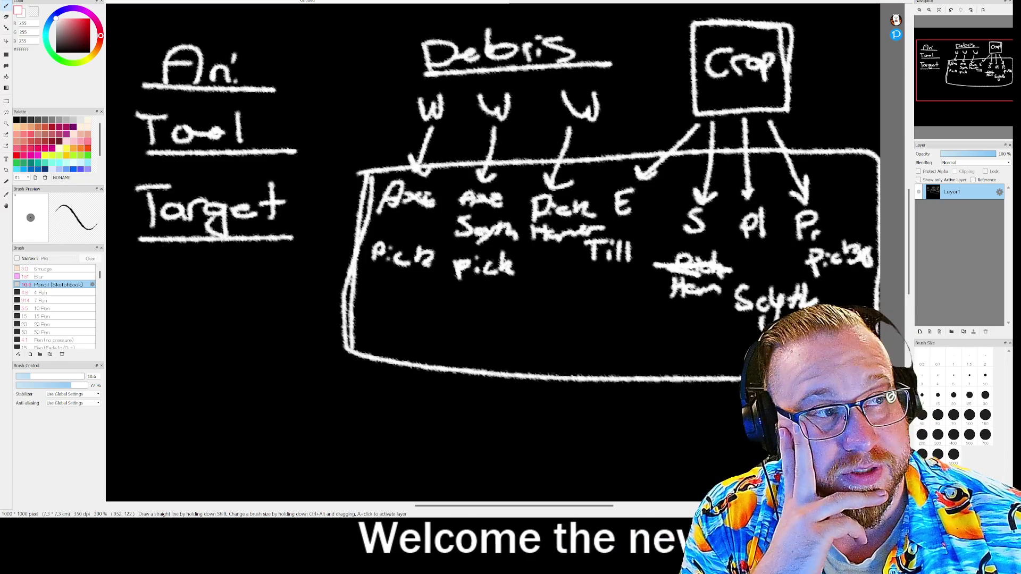
pyautogui.hotkey('ctrl', 'w')
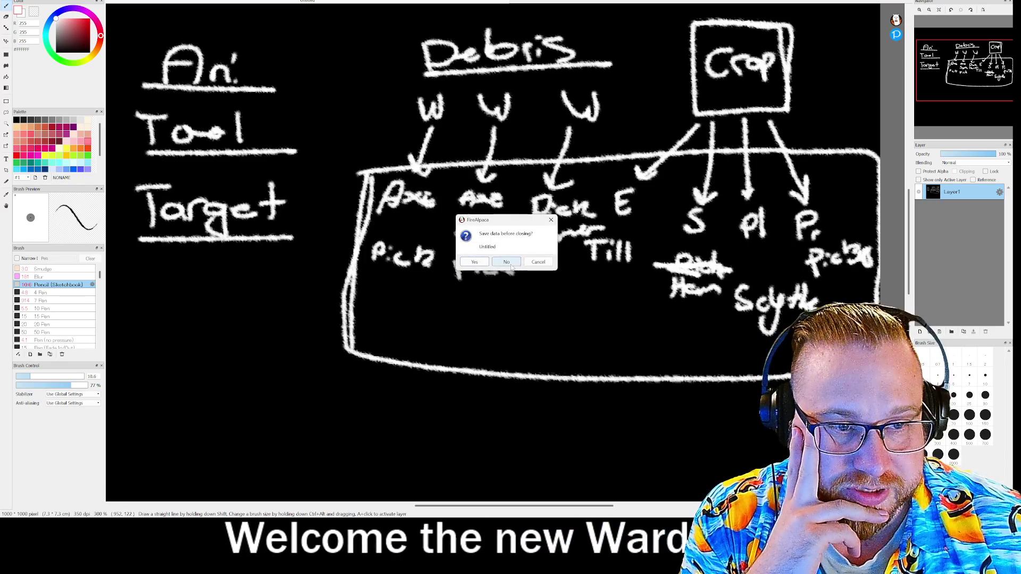
# - Cancel closing the drawing, return to GameMaker's Step code, then switch to Discord
pyautogui.click(537, 262)
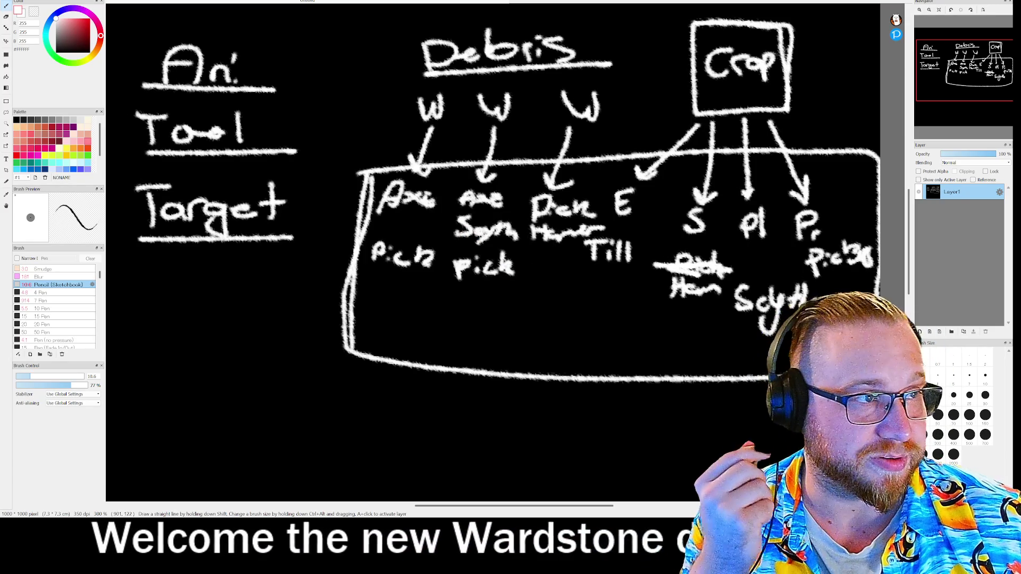
pyautogui.hotkey('alt', 'Tab')
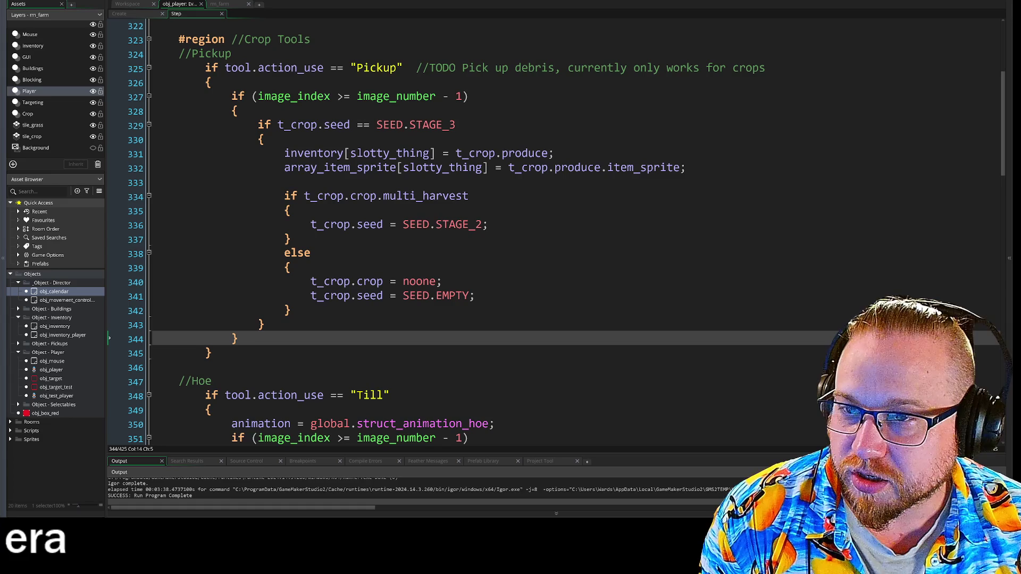
pyautogui.hotkey('alt', 'Tab')
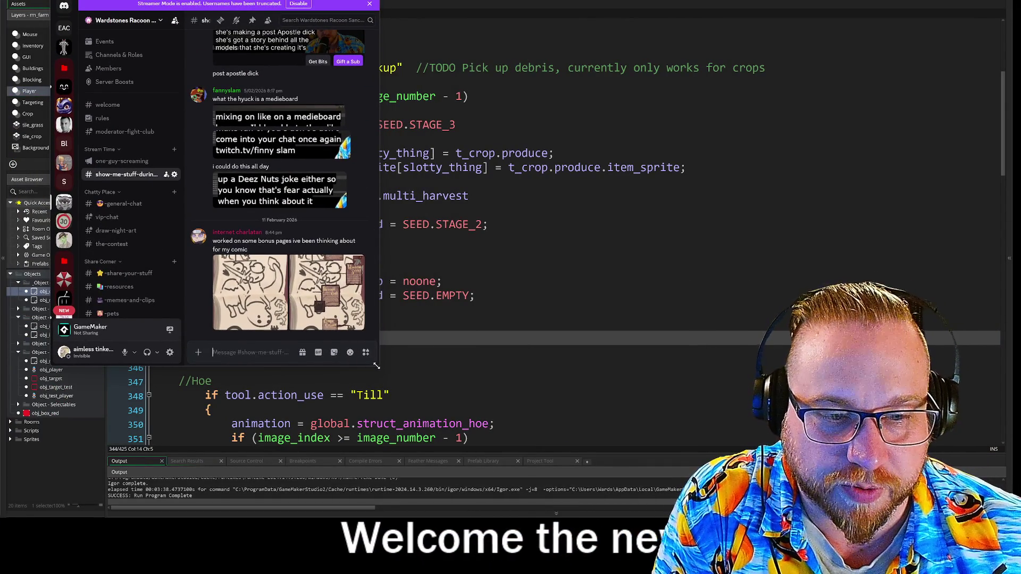
# - Enlarge the Discord window and open the shared comic sketch at full size
pyautogui.moveTo(378, 365); pyautogui.dragTo(494, 436)
pyautogui.click(346, 303)
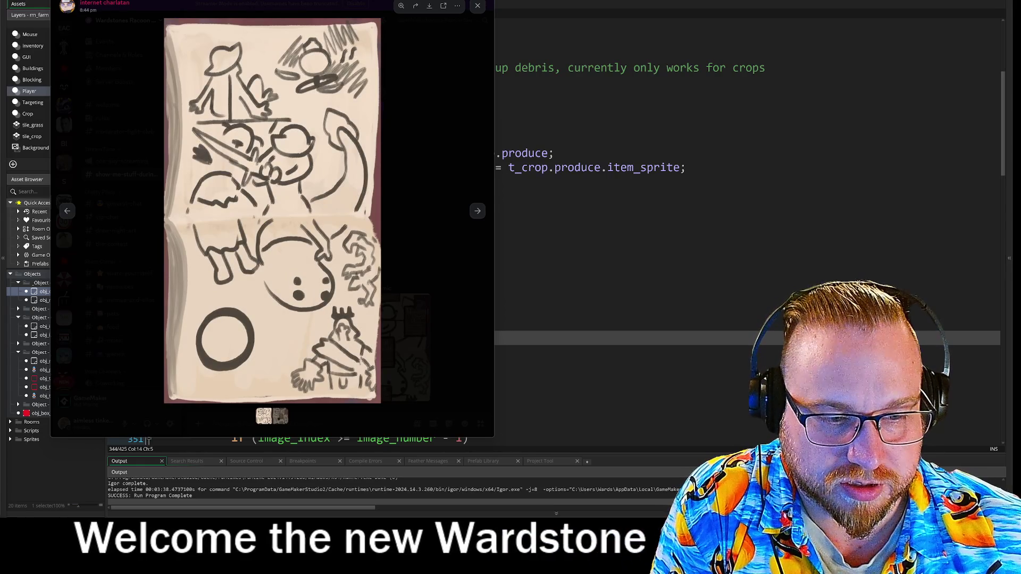
pyautogui.moveTo(493, 436); pyautogui.dragTo(610, 503)
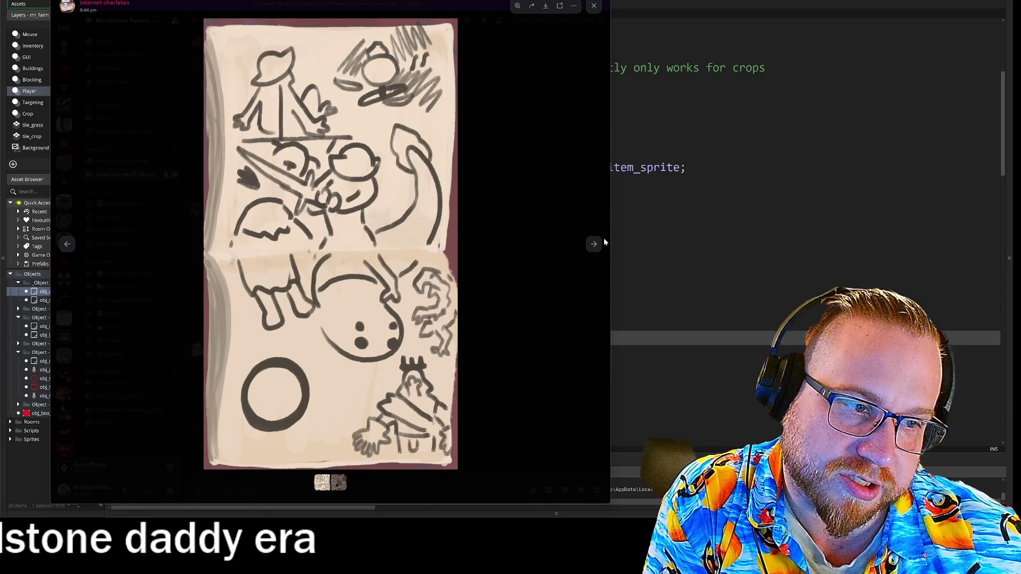
# - Move to the second comic page and zoom into its Oranite and Wandering Soldier cards
pyautogui.click(595, 246)
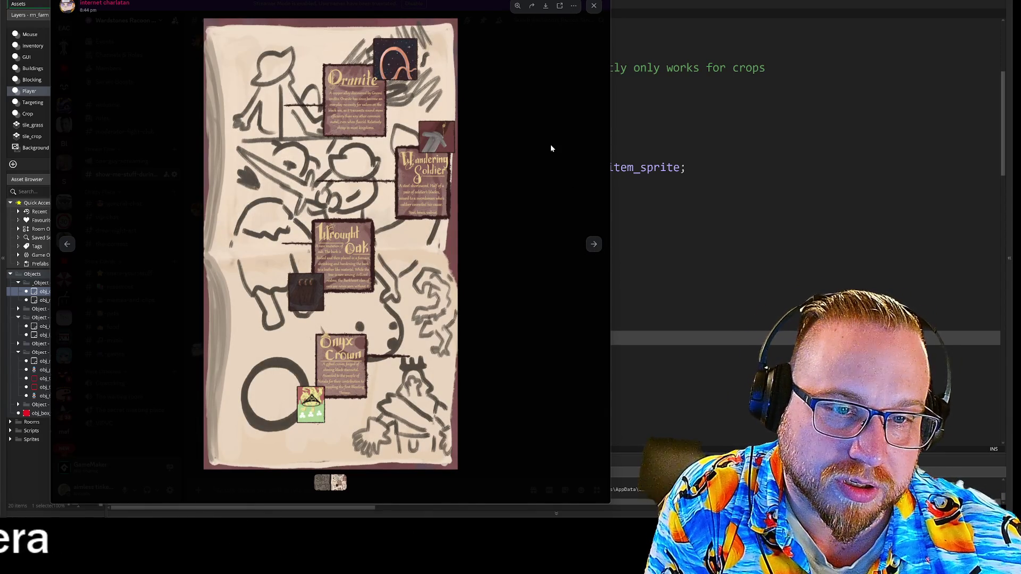
pyautogui.click(424, 137)
pyautogui.scroll(2, 423, 138)
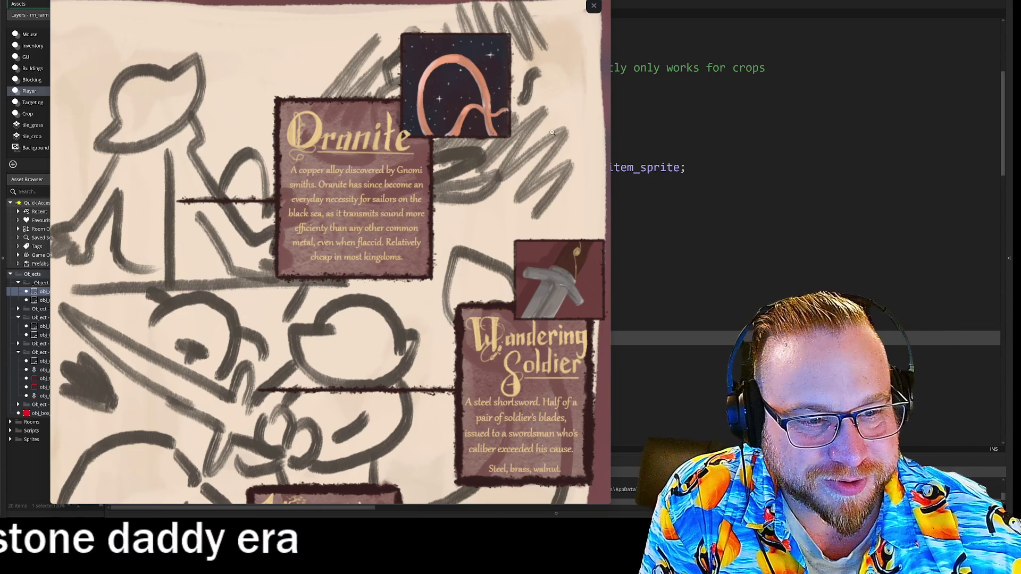
# - Scroll up and down the zoomed page to read each item card
pyautogui.scroll(-3, 552, 133)
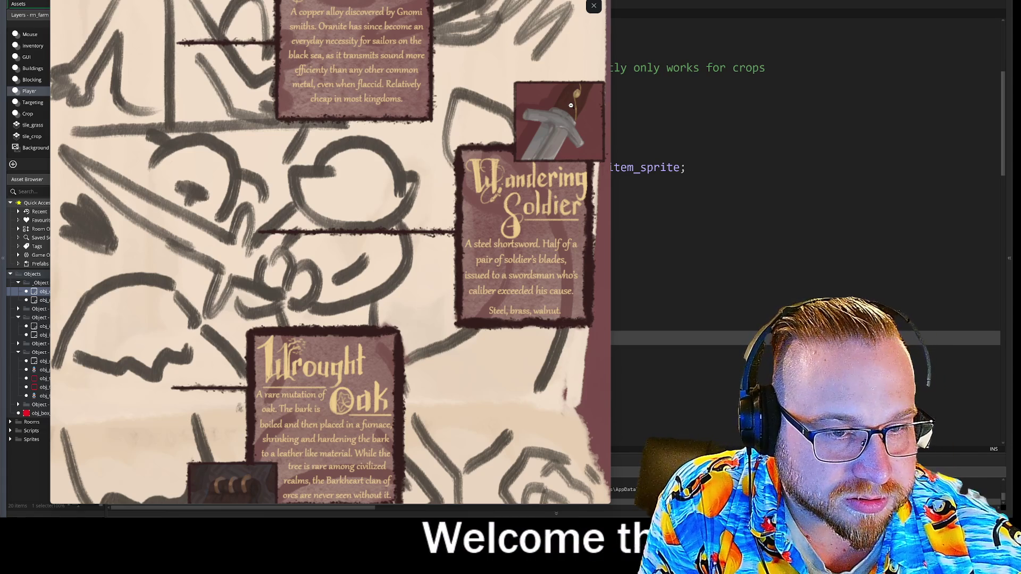
pyautogui.scroll(-2, 570, 105)
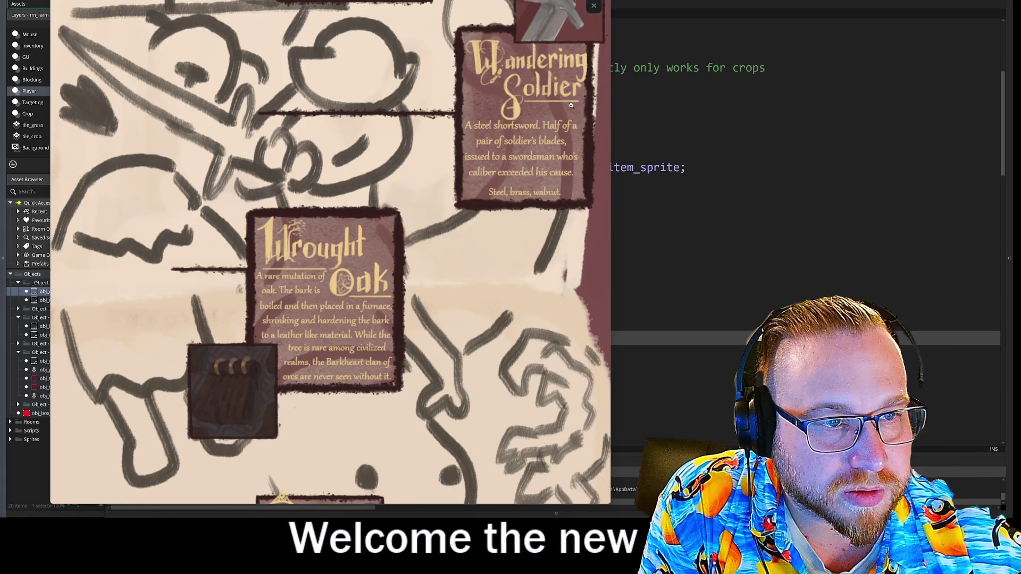
pyautogui.scroll(-1, 571, 105)
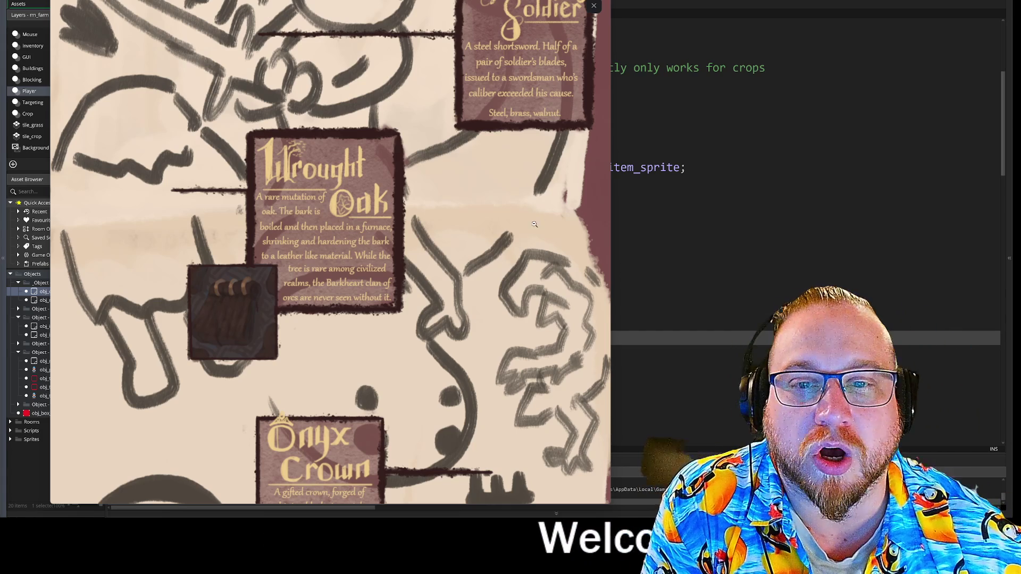
pyautogui.scroll(5, 535, 222)
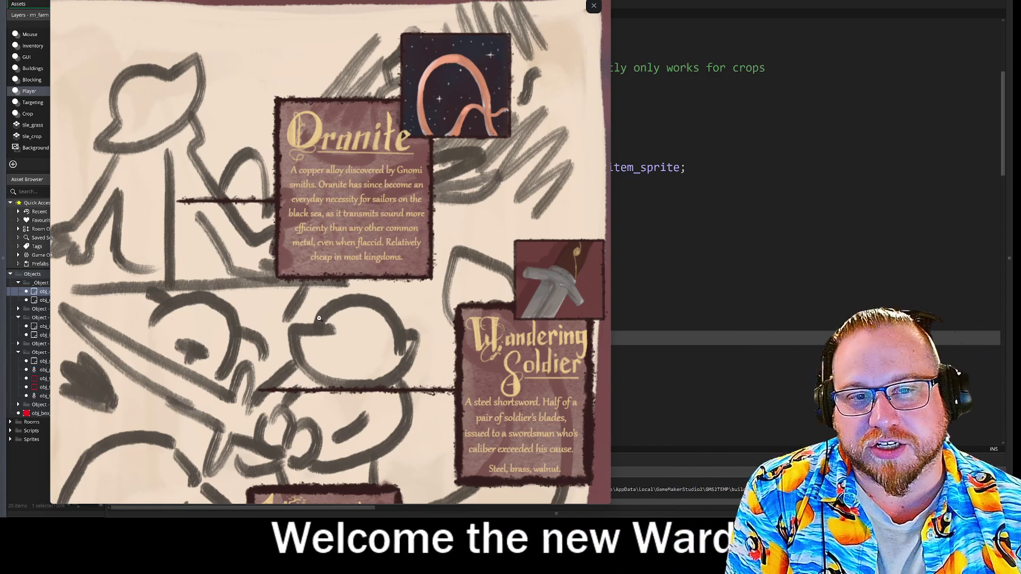
pyautogui.scroll(-10, 435, 278)
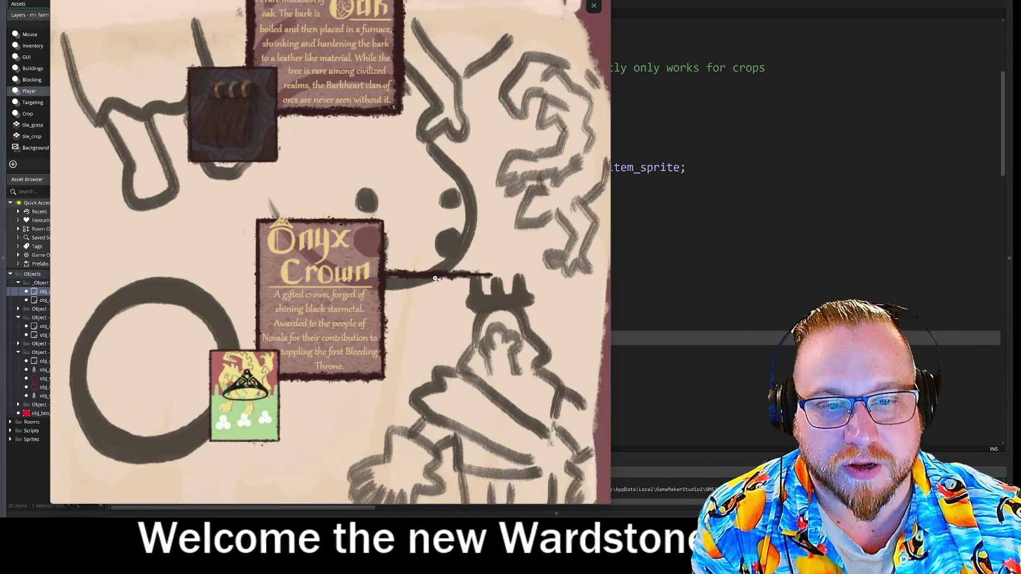
pyautogui.scroll(-1, 481, 222)
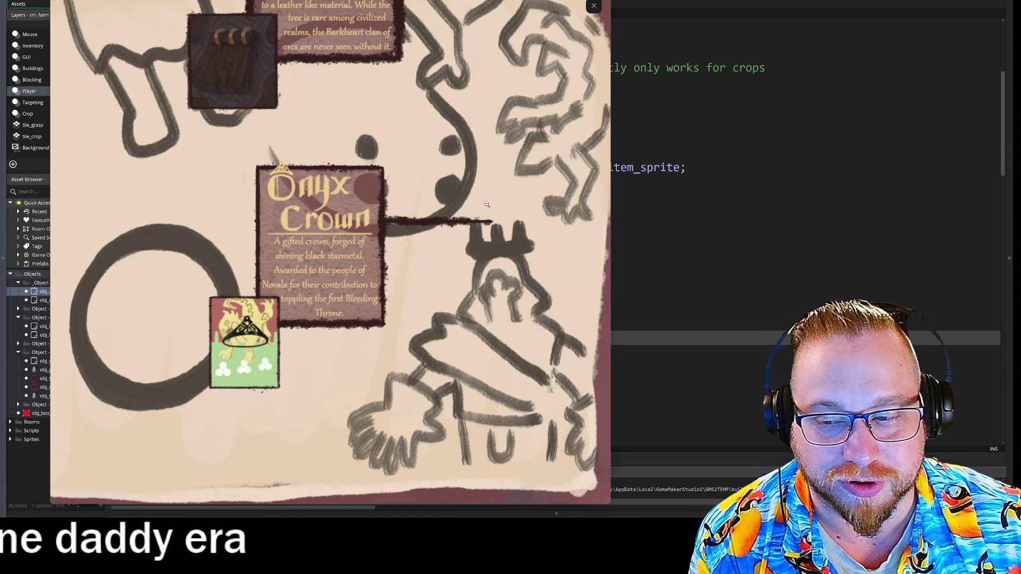
pyautogui.scroll(2, 508, 173)
pyautogui.scroll(-2, 505, 202)
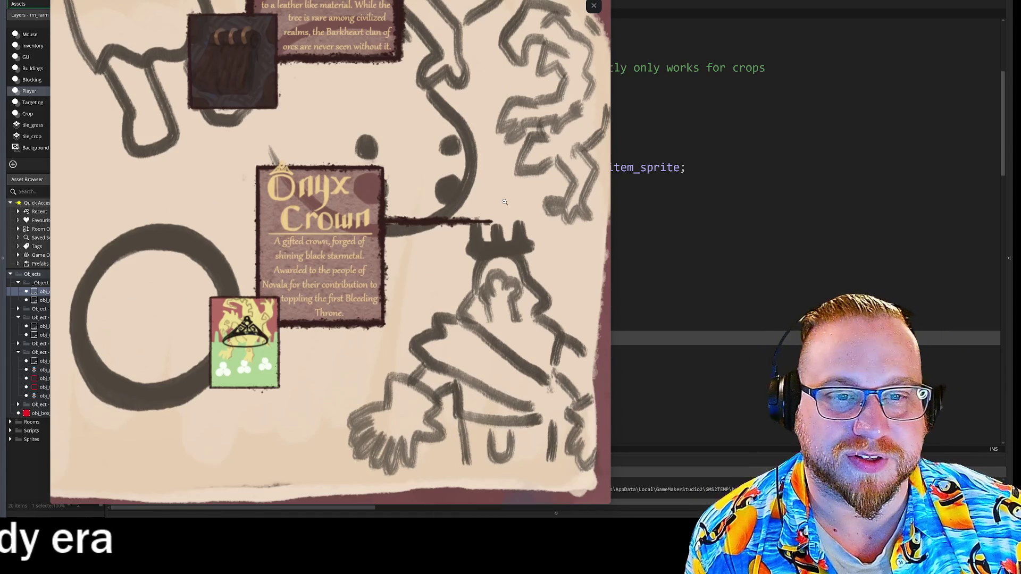
pyautogui.scroll(10, 502, 205)
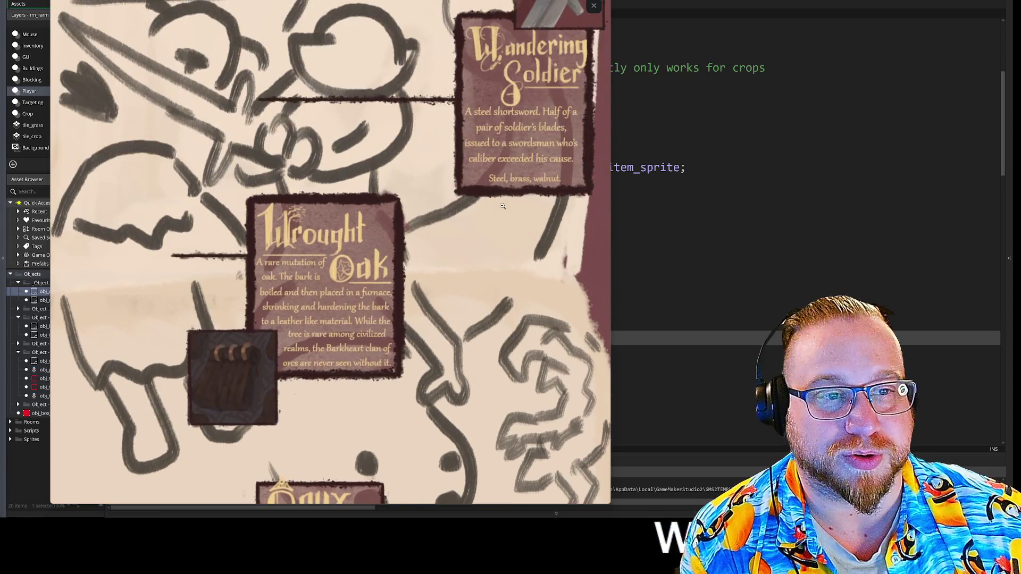
pyautogui.scroll(2, 502, 206)
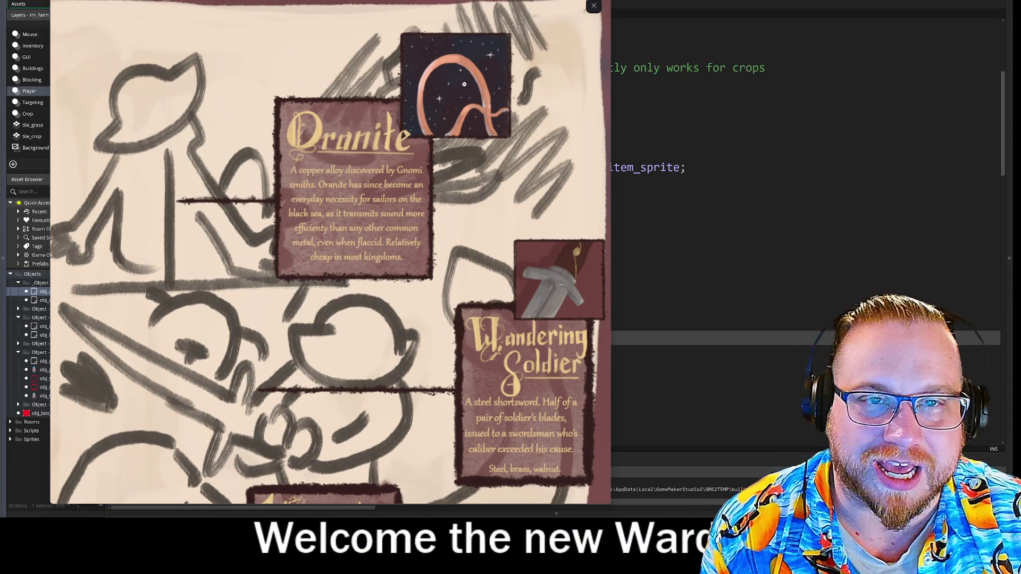
# - Zoom out to the whole page, go back to the first sketch, and switch to GameMaker
pyautogui.click(517, 6)
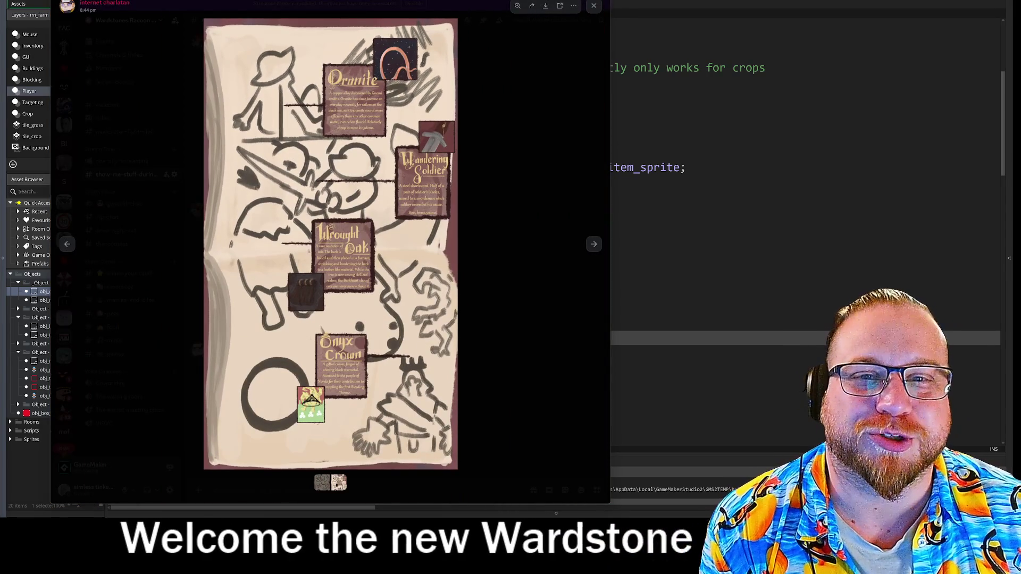
pyautogui.click(69, 247)
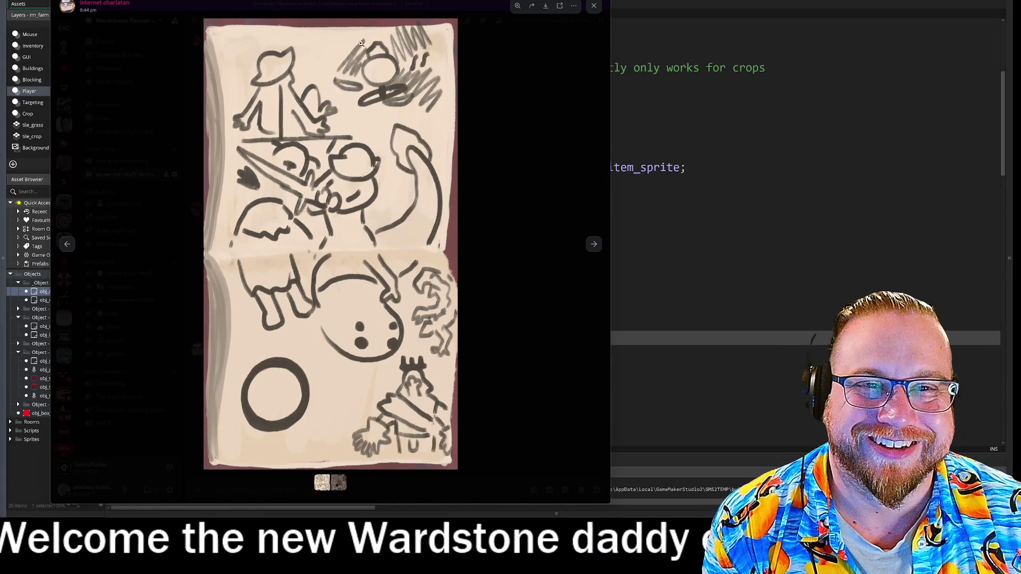
pyautogui.hotkey('alt', 'Tab')
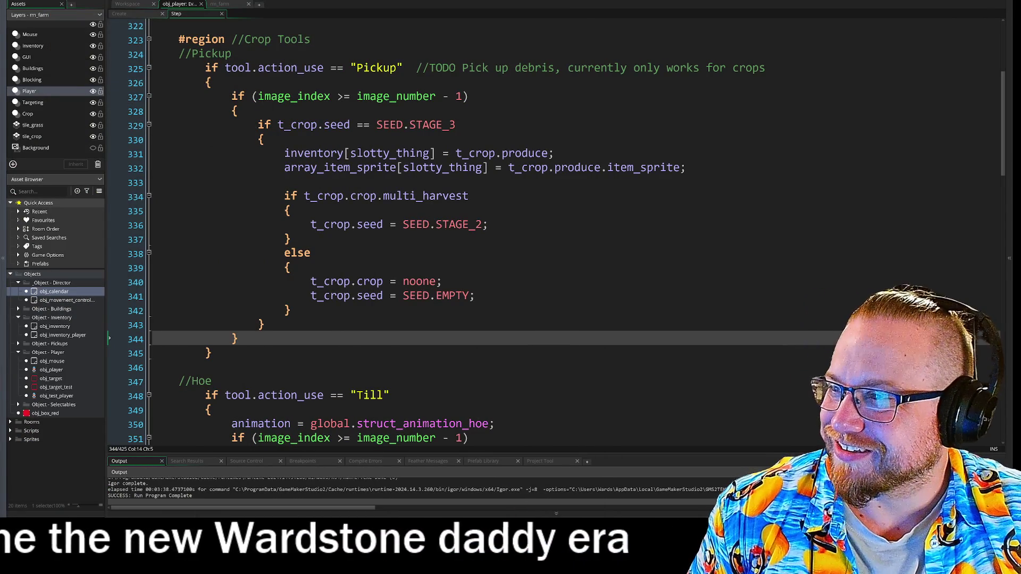
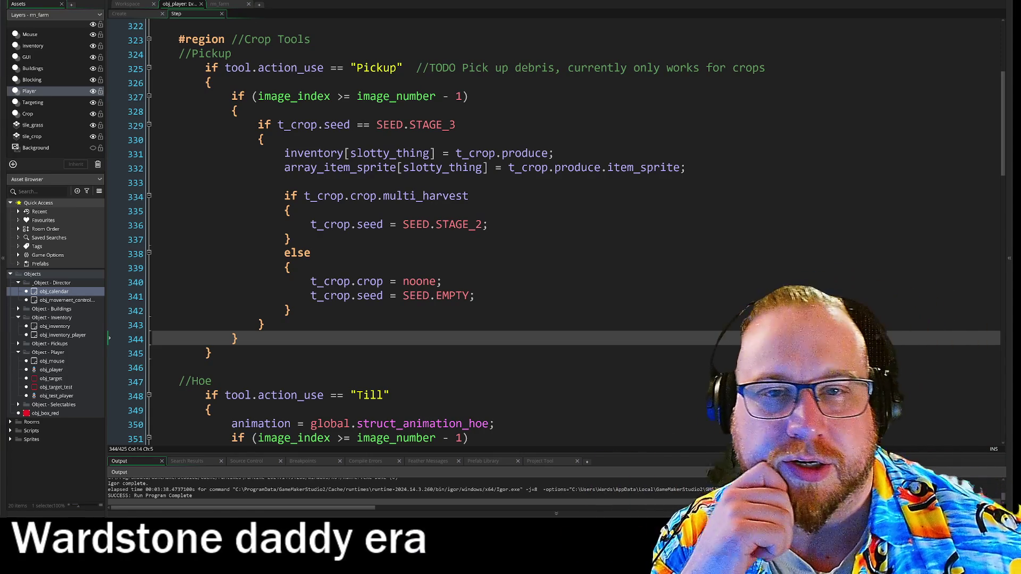
# - Open obj_player's Step event code, then its Create event code
pyautogui.click(130, 3)
pyautogui.scroll(3, 258, 142)
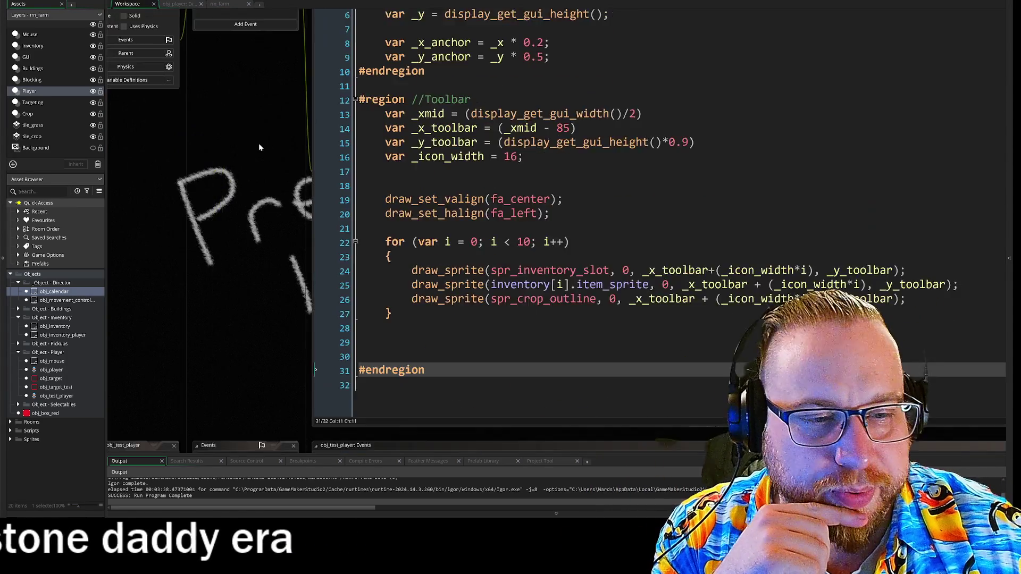
pyautogui.scroll(3, 289, 129)
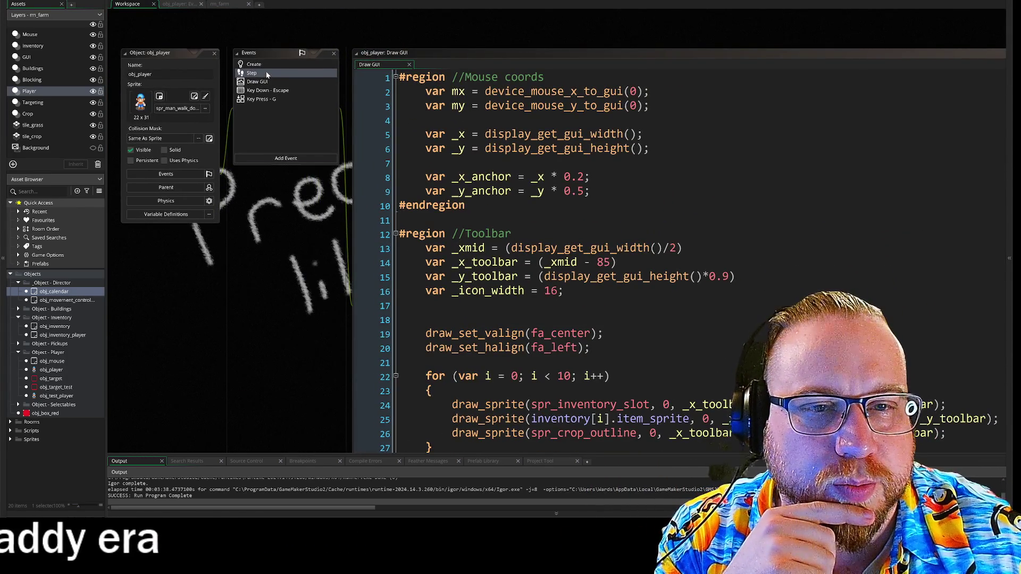
pyautogui.doubleClick(268, 74)
pyautogui.click(138, 6)
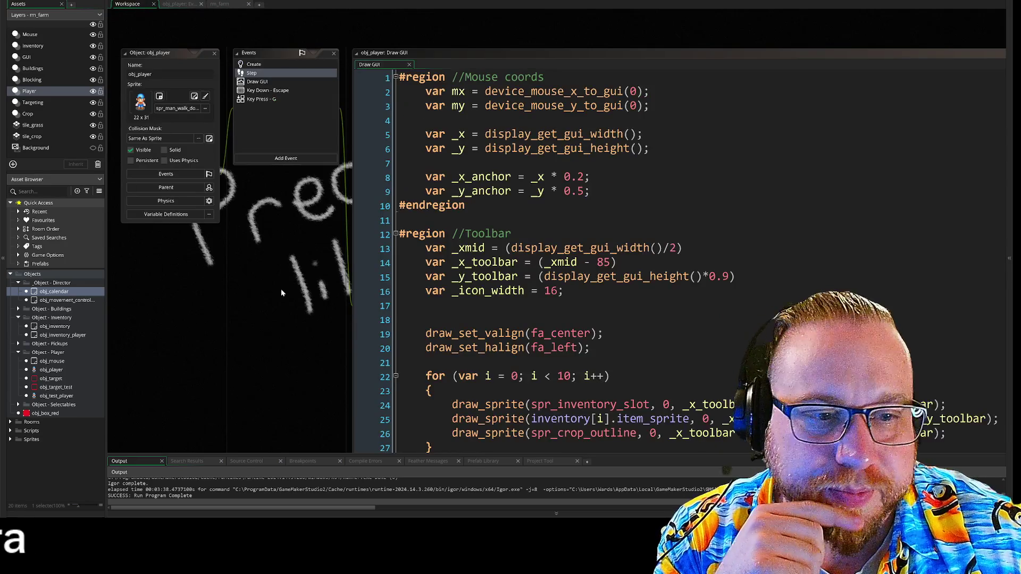
pyautogui.doubleClick(250, 40)
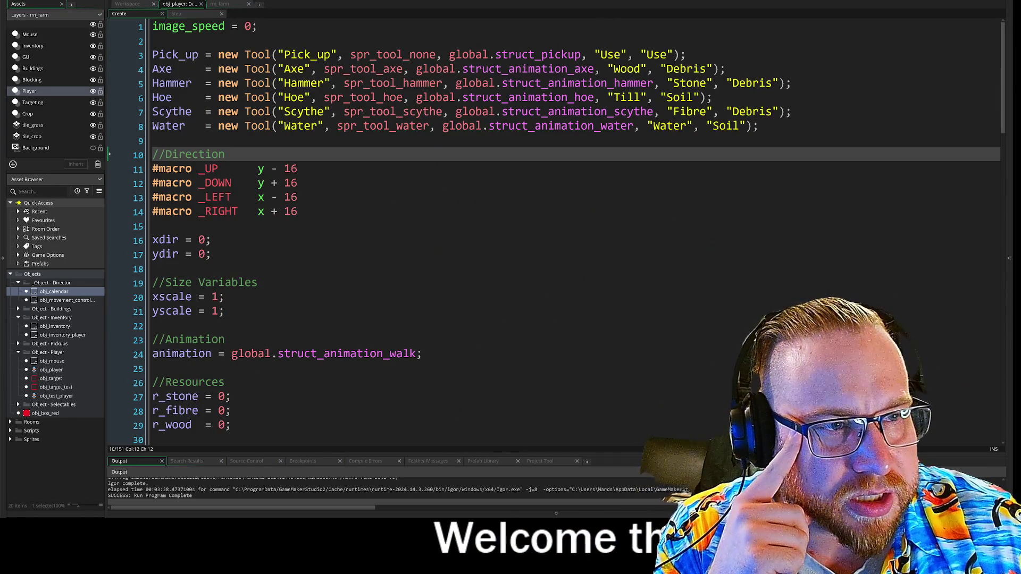
# - Inspect the Pick_up, Axe, Hammer and Hoe tool definitions in obj_player's Create code
pyautogui.click(612, 54)
pyautogui.click(627, 68)
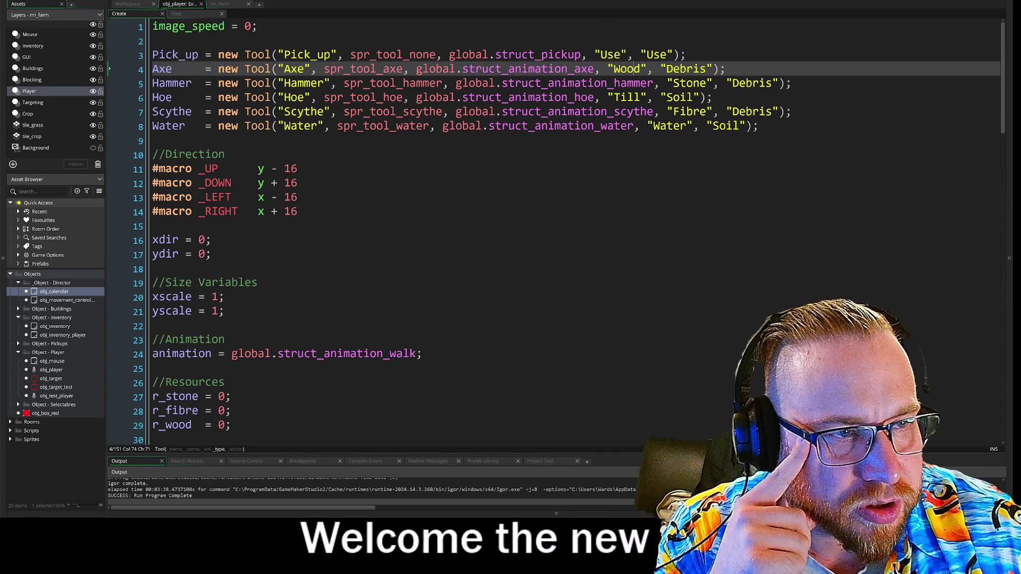
pyautogui.click(628, 83)
pyautogui.click(617, 97)
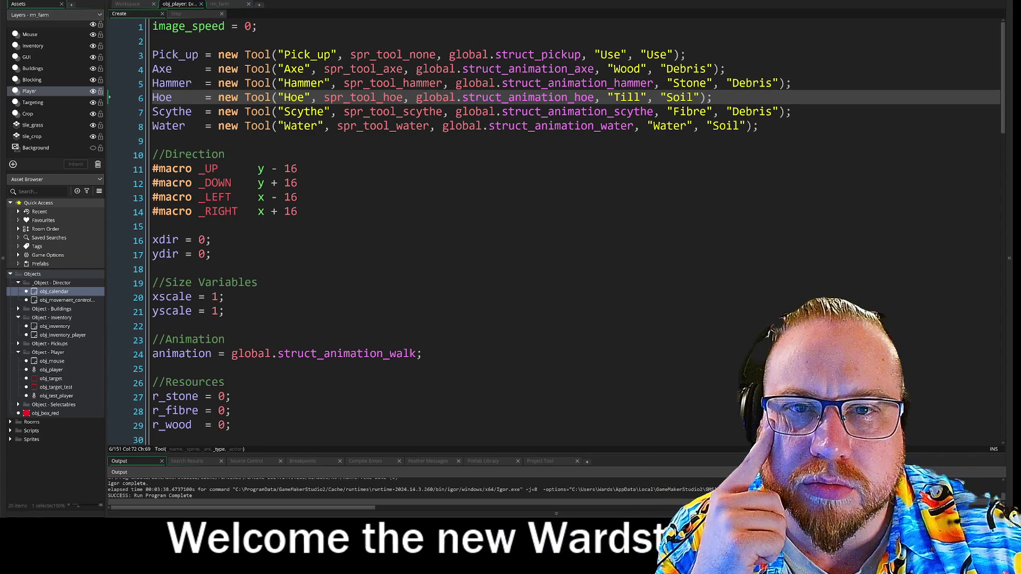
# - Show obj_test_player's Create event code from the workspace
pyautogui.click(136, 5)
pyautogui.scroll(-10, 286, 59)
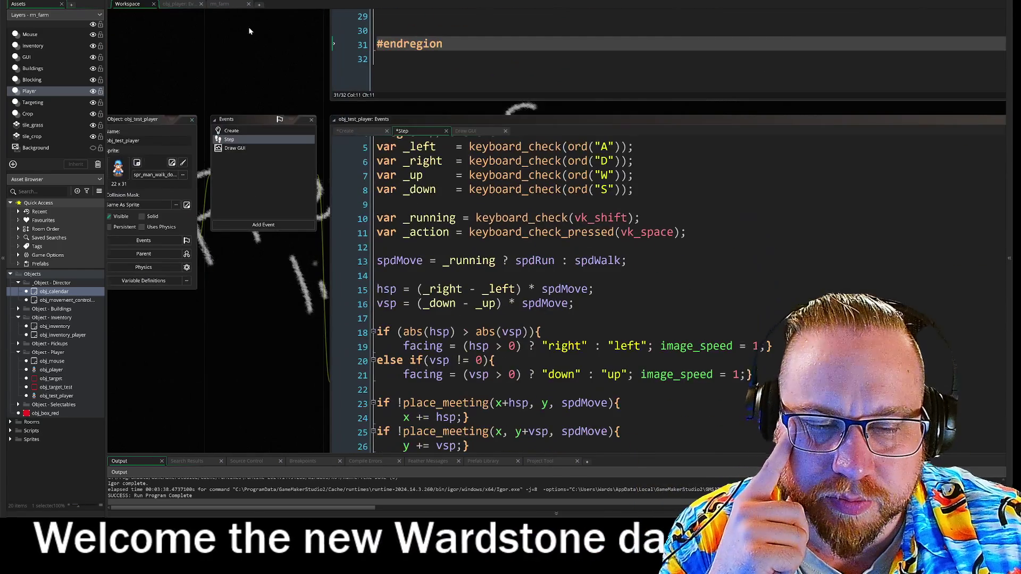
pyautogui.click(231, 130)
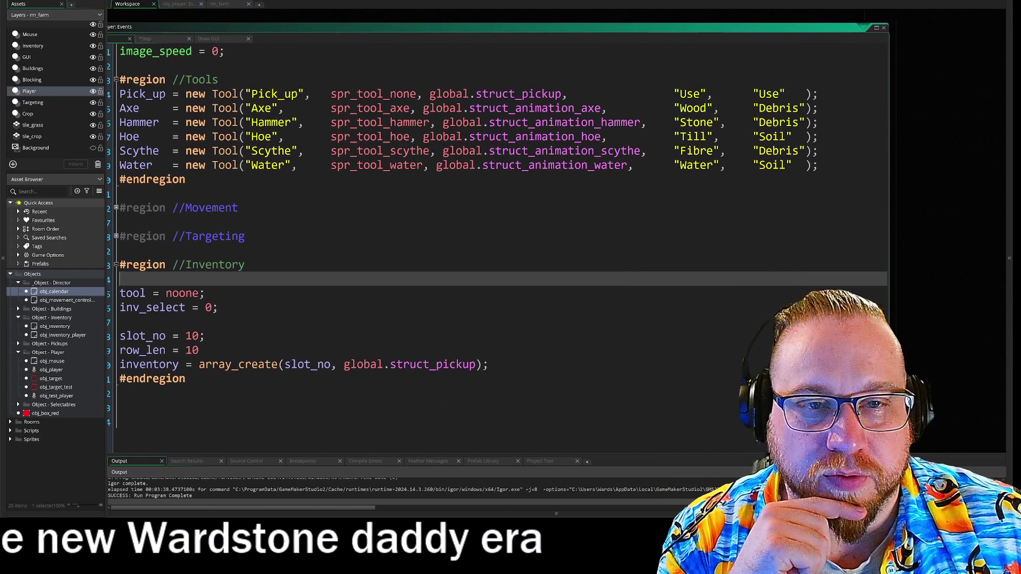
# - Step through obj_test_player's Tool lines from Pick_up to Water, then expand Object - Pickups
pyautogui.click(251, 108)
pyautogui.press('Down')
pyautogui.press('Down')
pyautogui.press('Down')
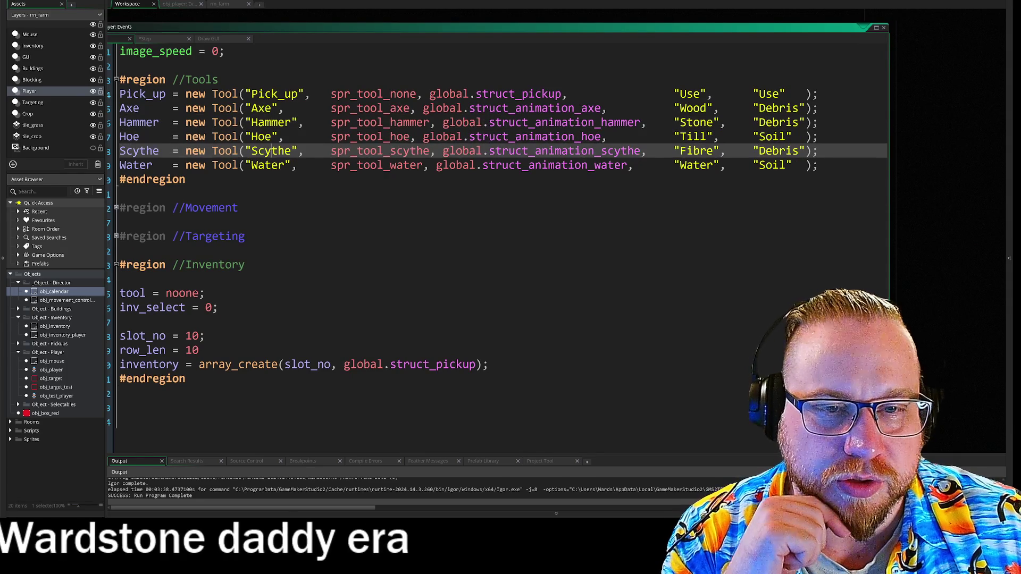
pyautogui.click(693, 94)
pyautogui.press('Down')
pyautogui.press('Down')
pyautogui.press('Down')
pyautogui.press('Down')
pyautogui.press('Down')
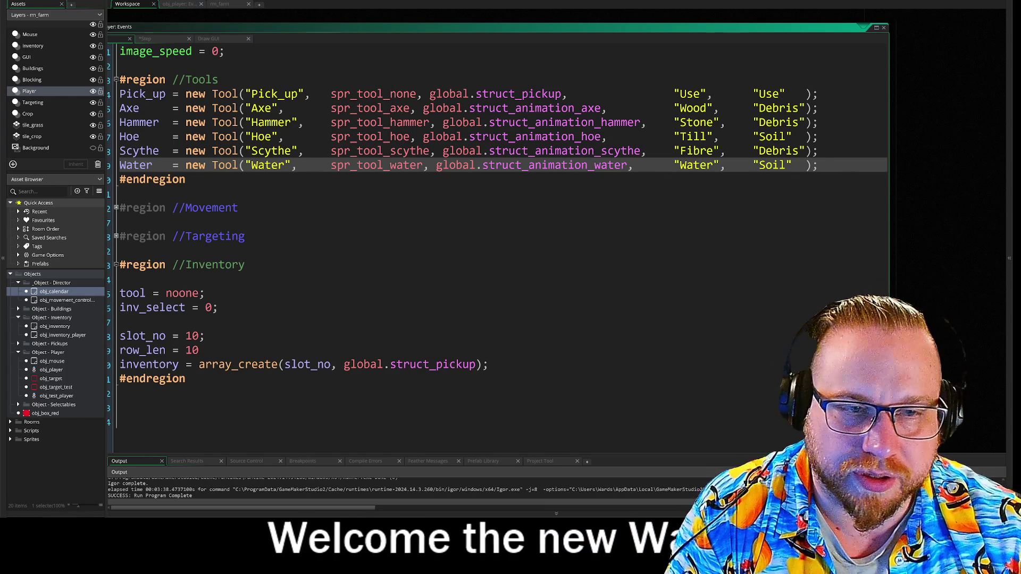
pyautogui.click(19, 344)
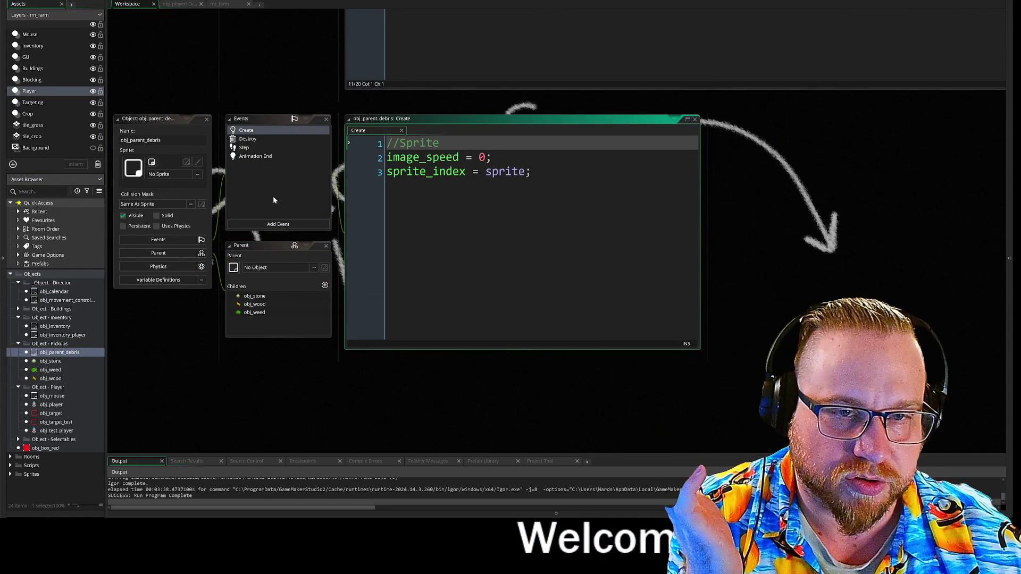
# - Review obj_parent_debris's Step, Animation End and Destroy code in an enlarged editor
pyautogui.click(250, 147)
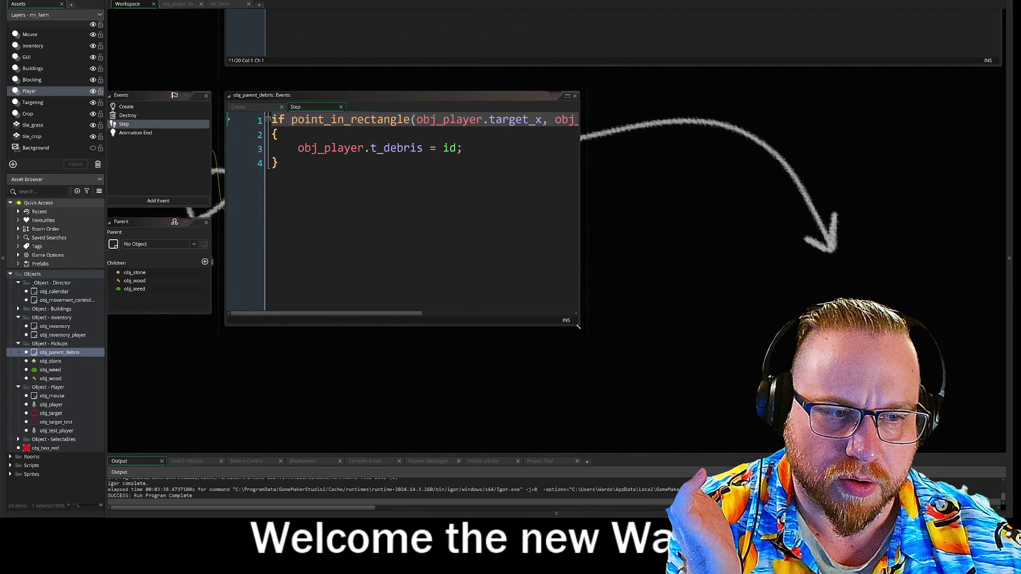
pyautogui.moveTo(580, 326); pyautogui.dragTo(689, 382)
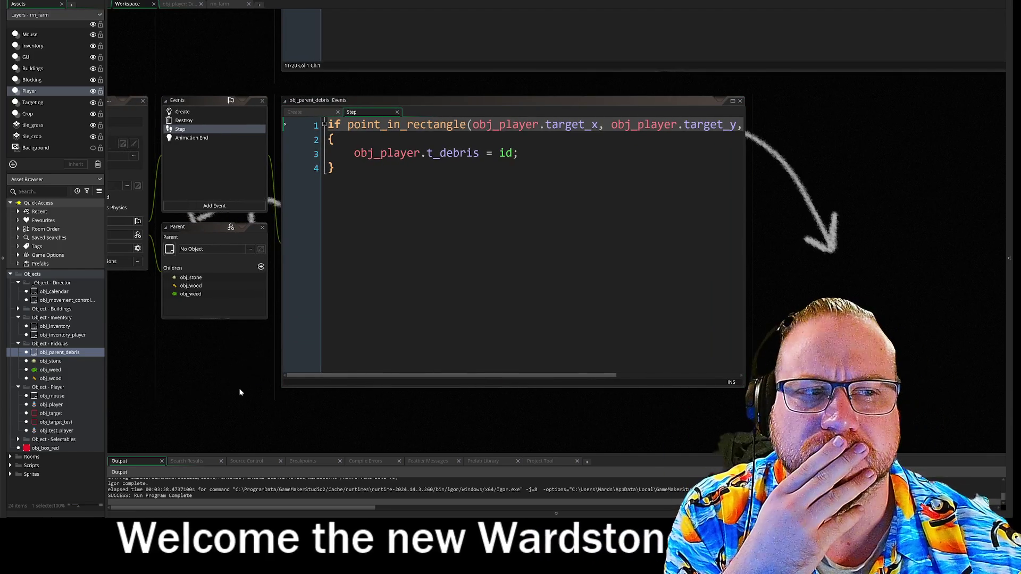
pyautogui.click(183, 138)
pyautogui.click(179, 129)
pyautogui.click(184, 120)
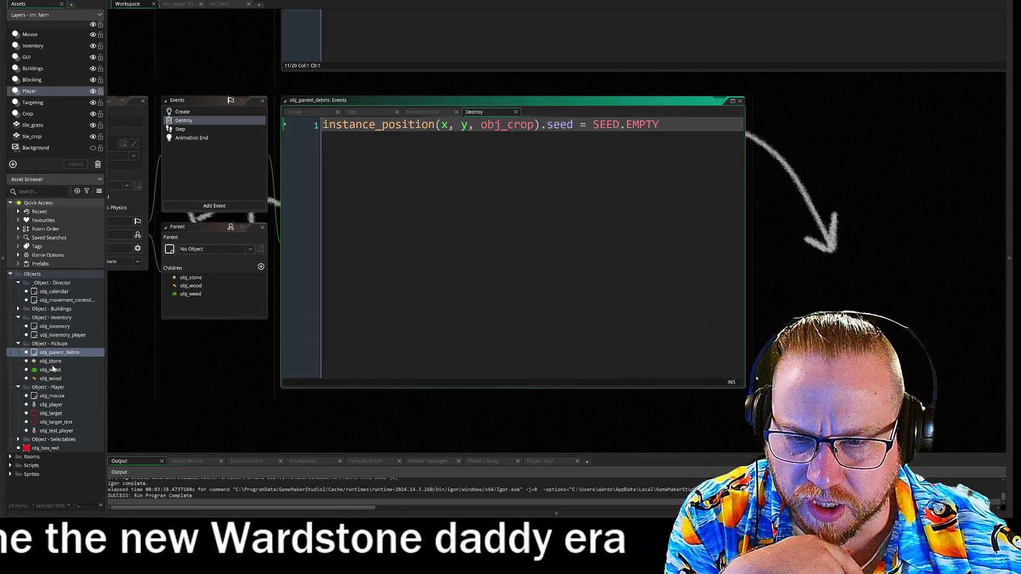
# - Open obj_stone and review its Create, Destroy, Step and Animation End code
pyautogui.doubleClick(50, 361)
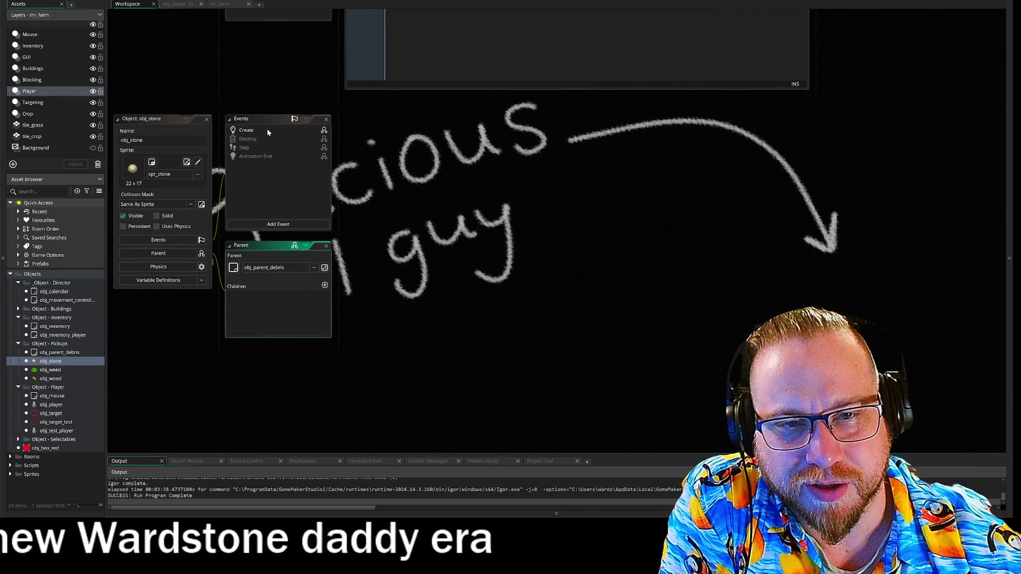
pyautogui.click(267, 129)
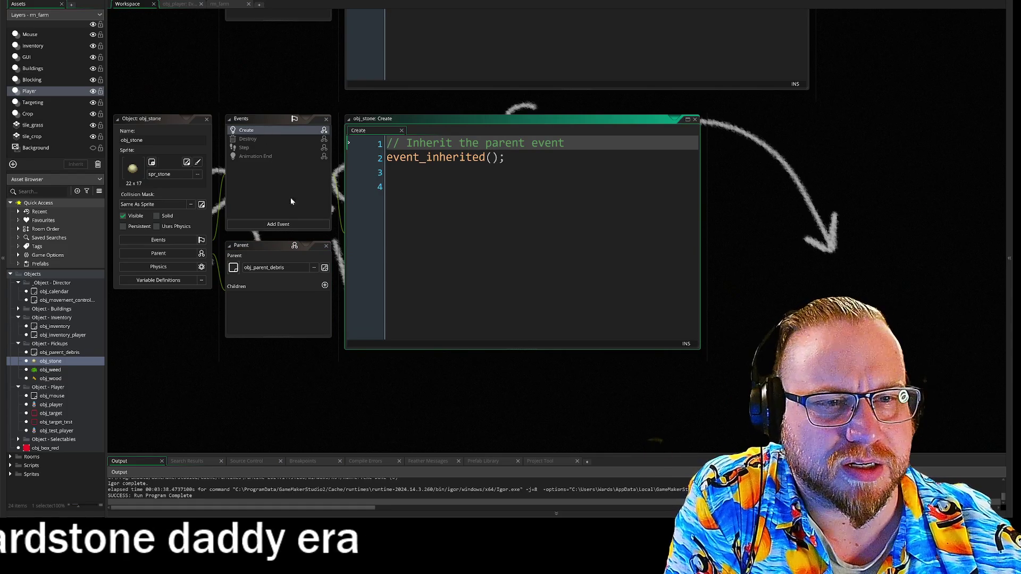
pyautogui.click(257, 139)
pyautogui.click(252, 146)
pyautogui.click(251, 157)
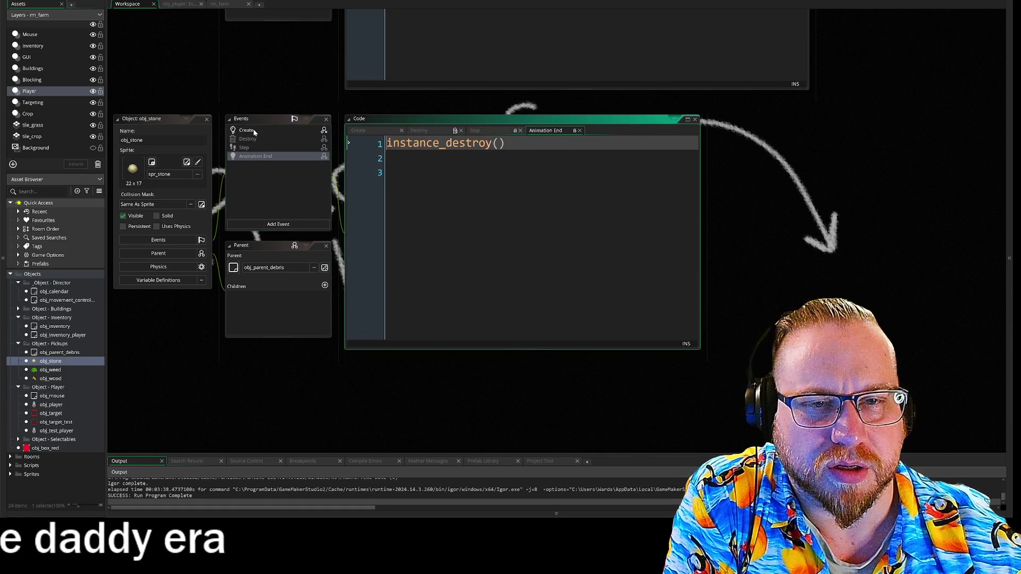
pyautogui.click(254, 132)
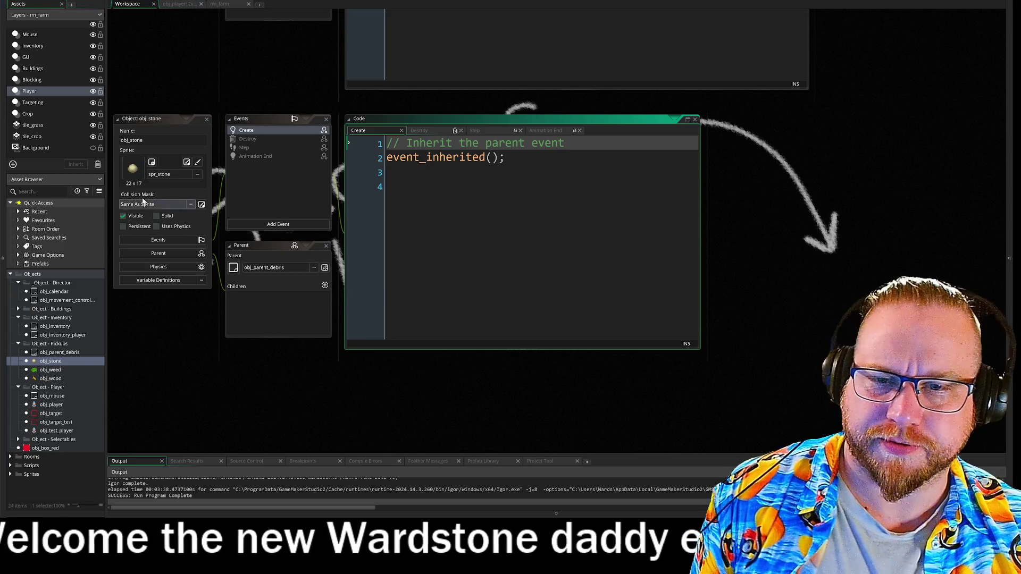
# - Reopen obj_parent_debris and review its Create, Animation End, Step and Destroy code
pyautogui.click(58, 354)
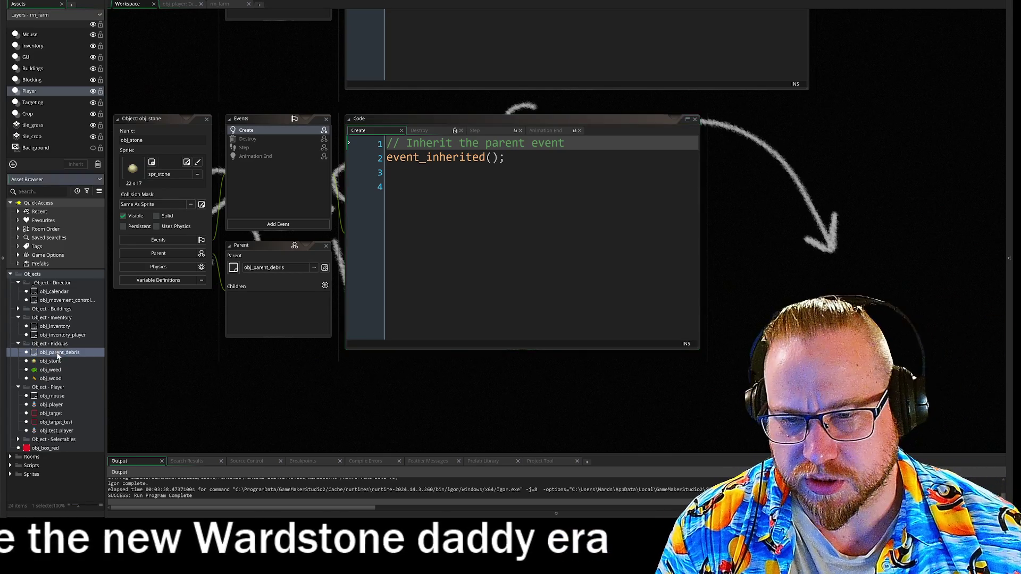
pyautogui.doubleClick(58, 354)
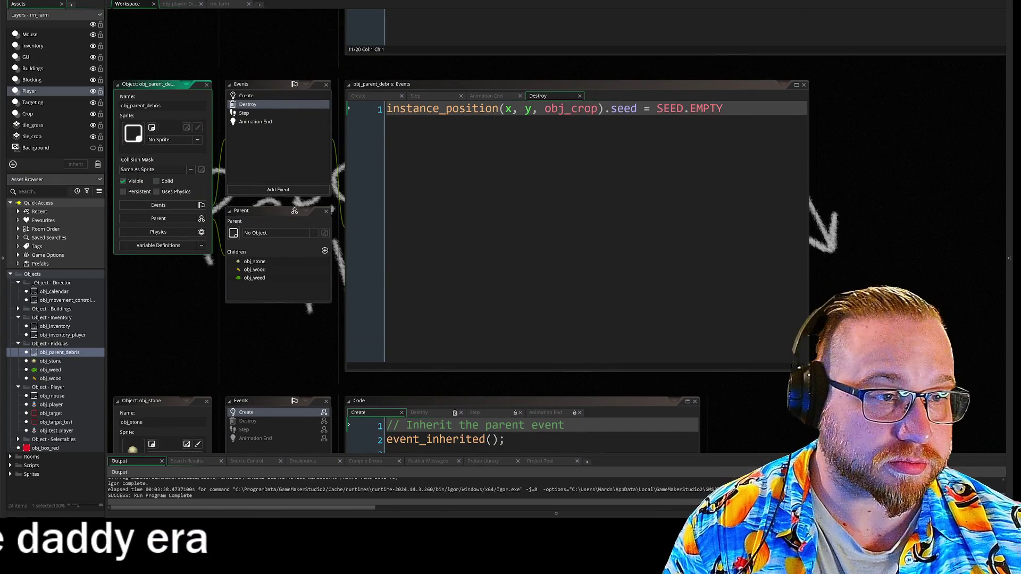
pyautogui.click(258, 98)
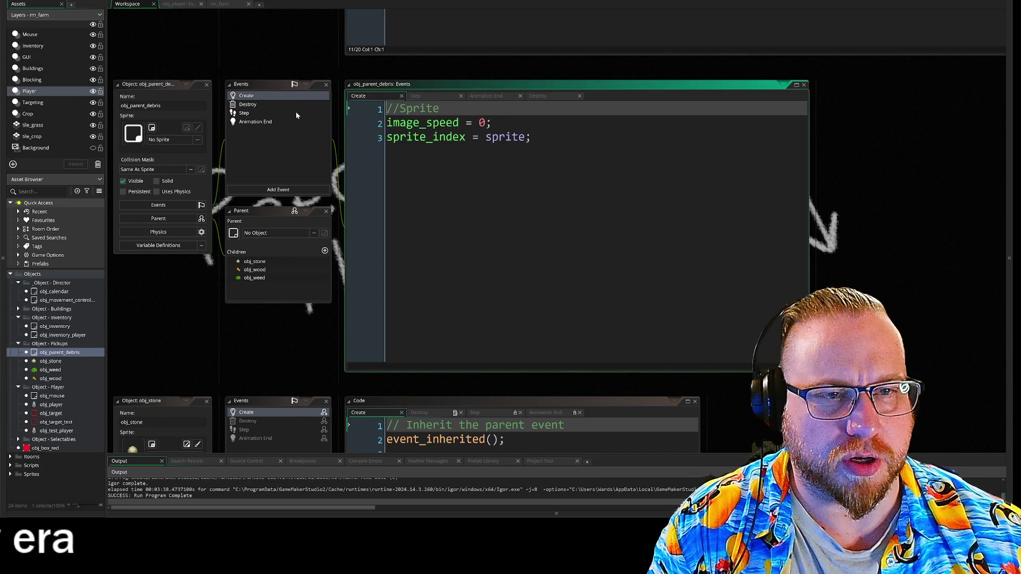
pyautogui.click(261, 122)
pyautogui.click(246, 113)
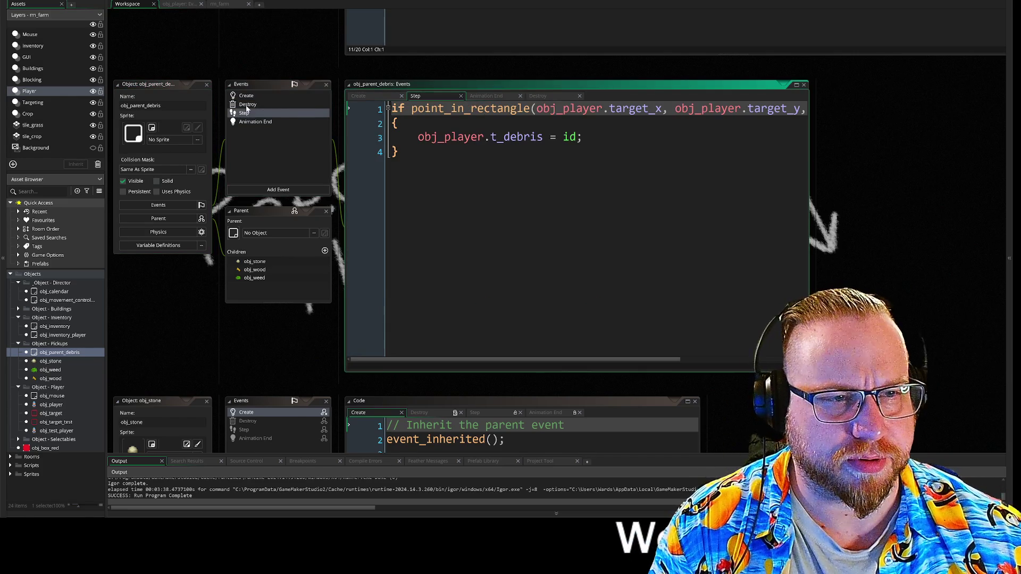
pyautogui.click(248, 105)
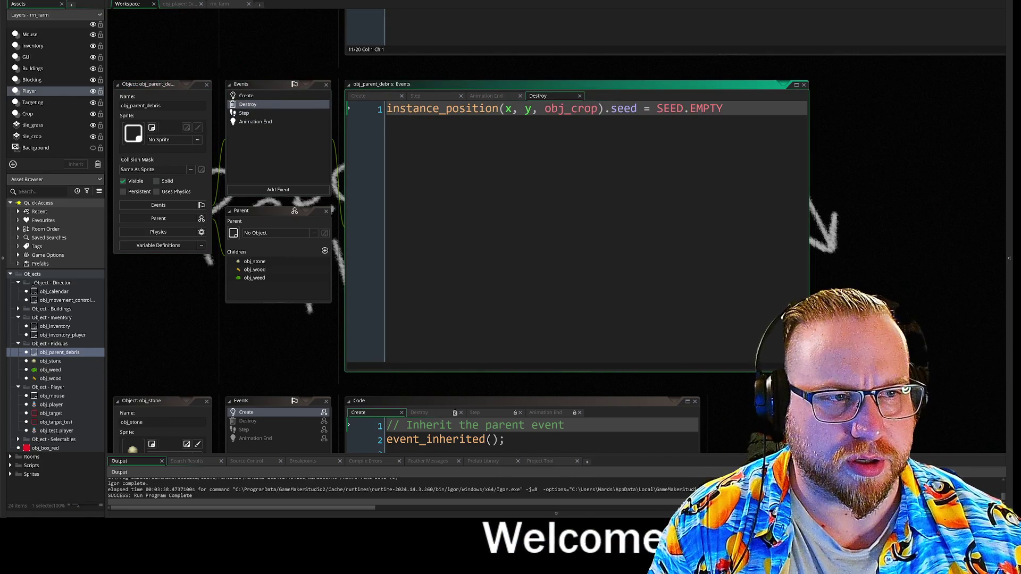
pyautogui.press('Right')
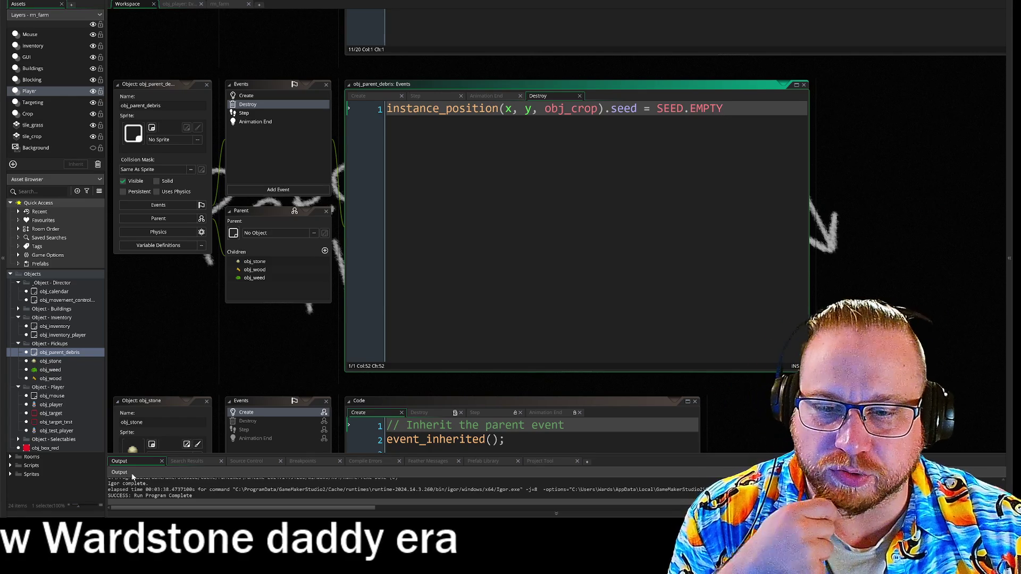
pyautogui.click(19, 440)
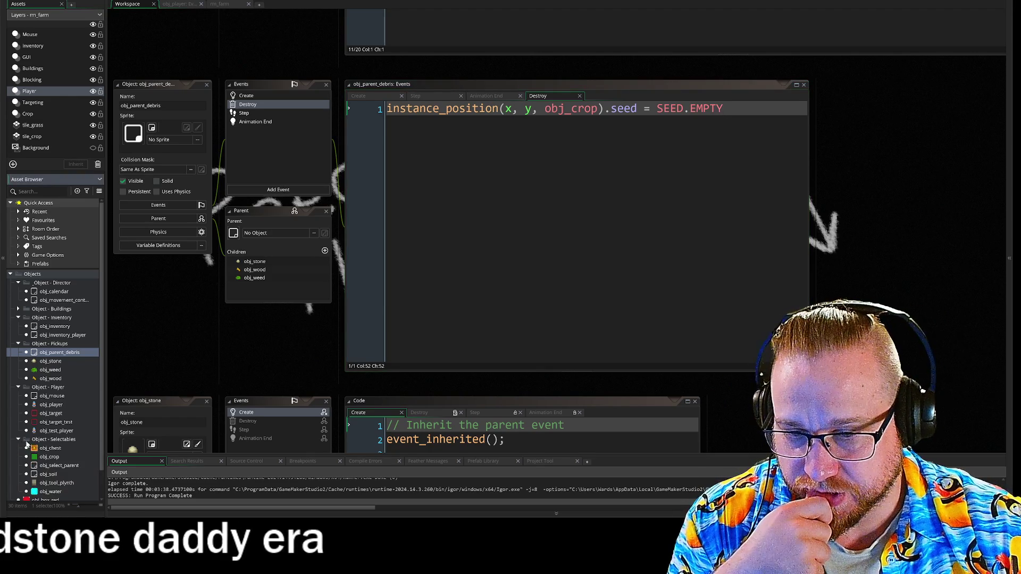
# - Open obj_crop and read its enlarged Create code with the PLOT and SEED enums
pyautogui.doubleClick(42, 459)
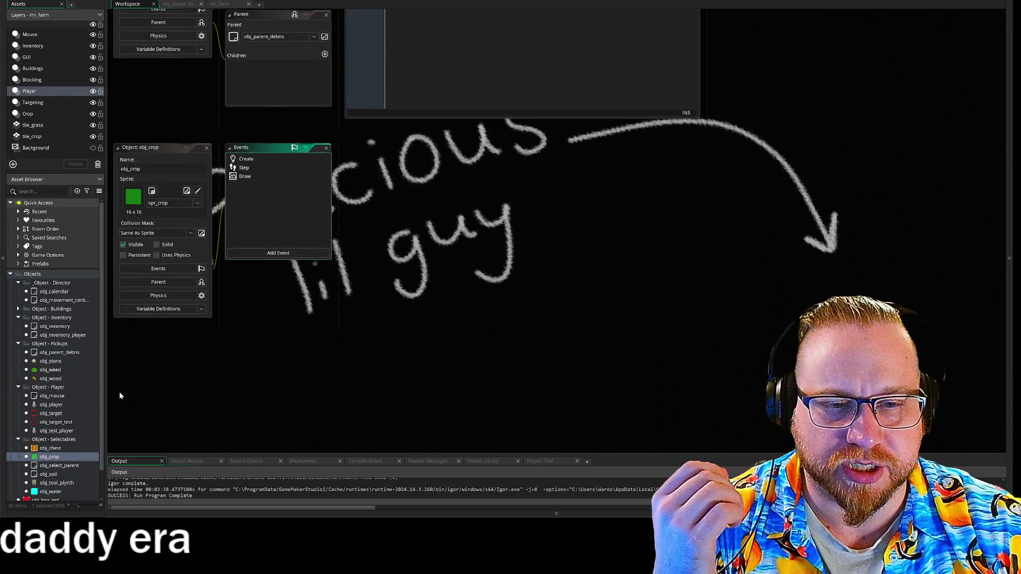
pyautogui.click(242, 157)
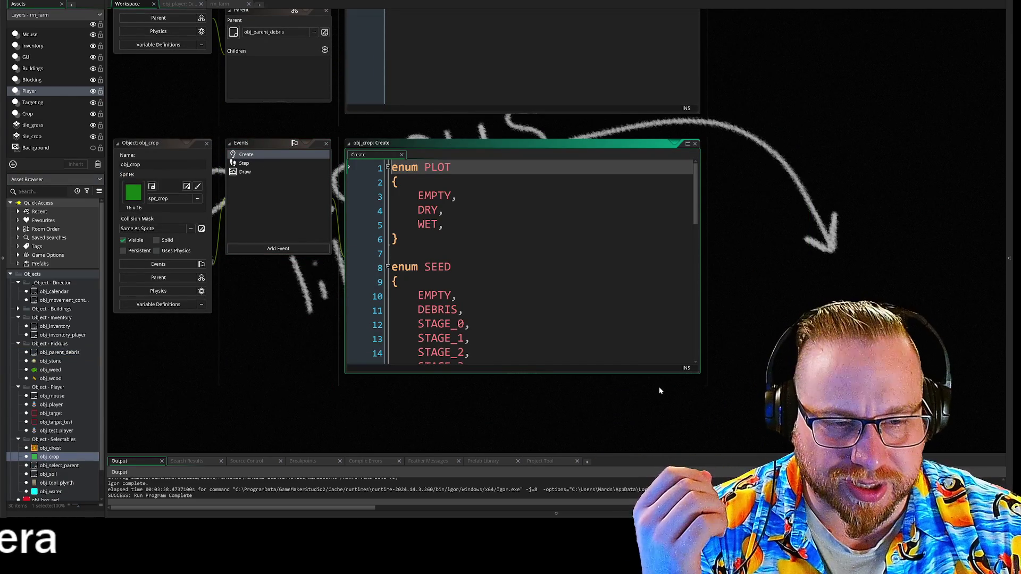
pyautogui.moveTo(700, 374); pyautogui.dragTo(814, 454)
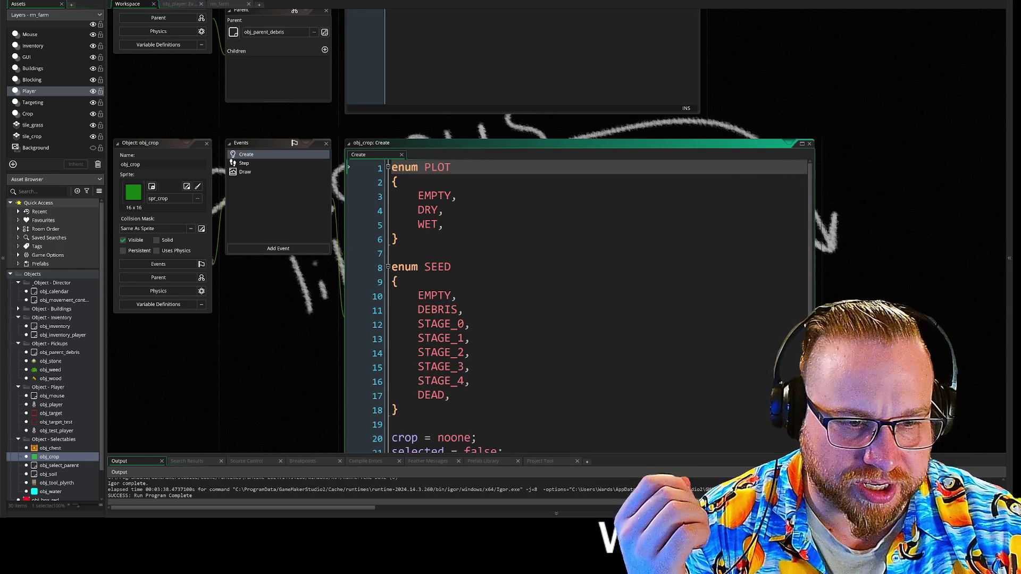
pyautogui.scroll(-2, 580, 303)
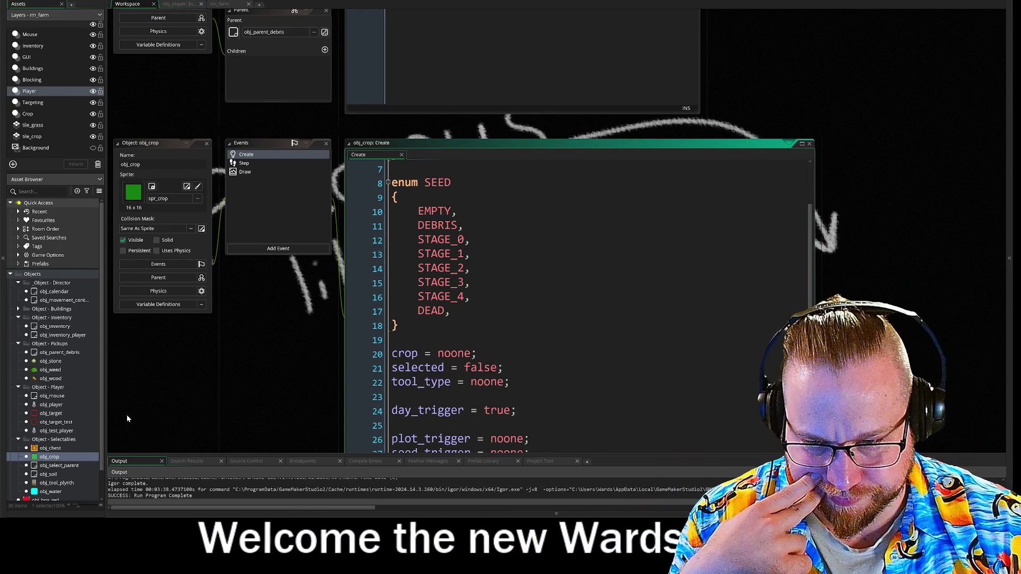
# - Open obj_chest and delete it from the project
pyautogui.click(57, 451)
pyautogui.doubleClick(58, 449)
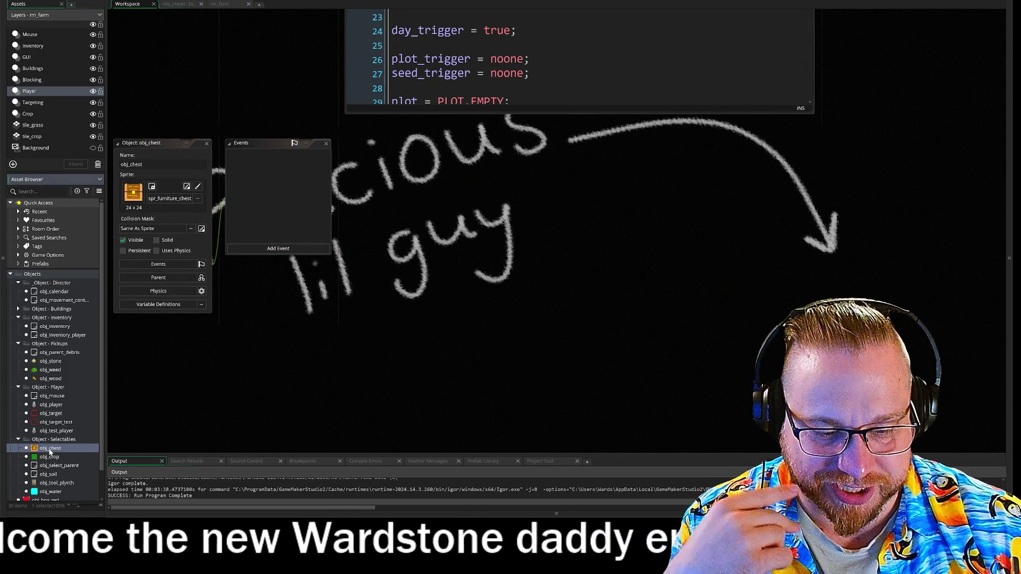
pyautogui.press('Delete')
pyautogui.click(528, 262)
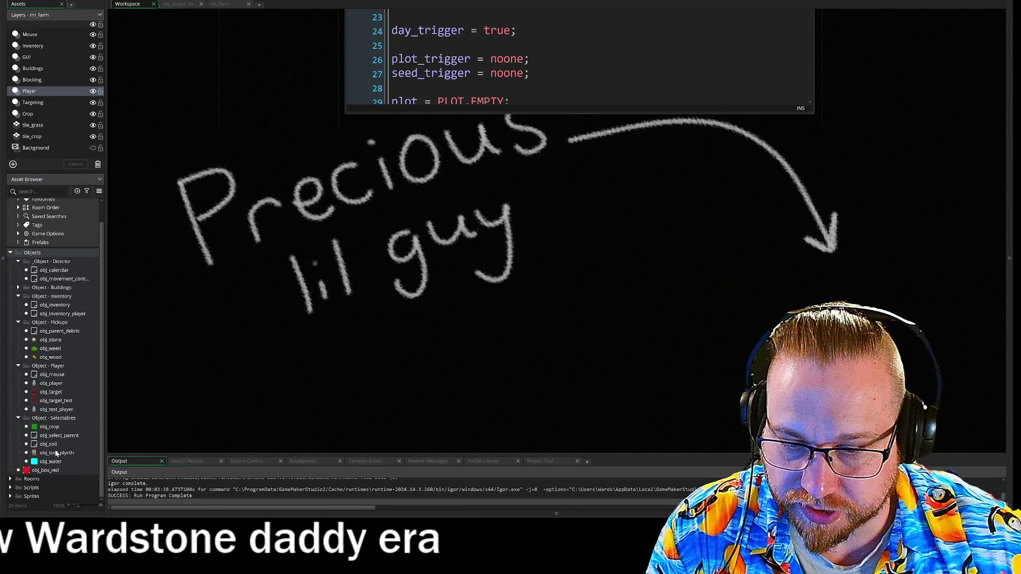
# - Delete obj_tool_plynth from the project
pyautogui.rightClick(55, 452)
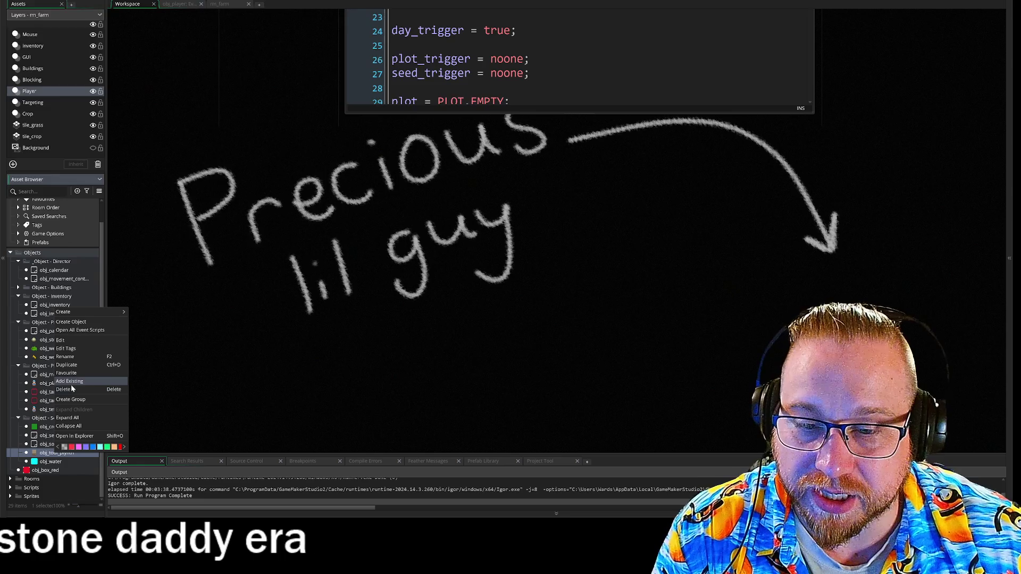
pyautogui.click(72, 383)
pyautogui.click(449, 247)
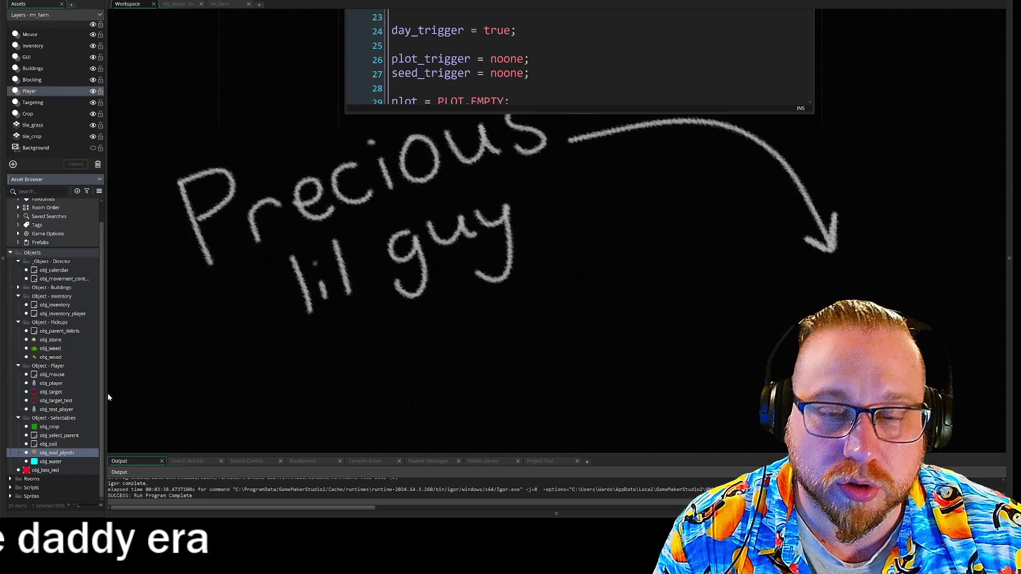
pyautogui.rightClick(47, 455)
pyautogui.click(55, 389)
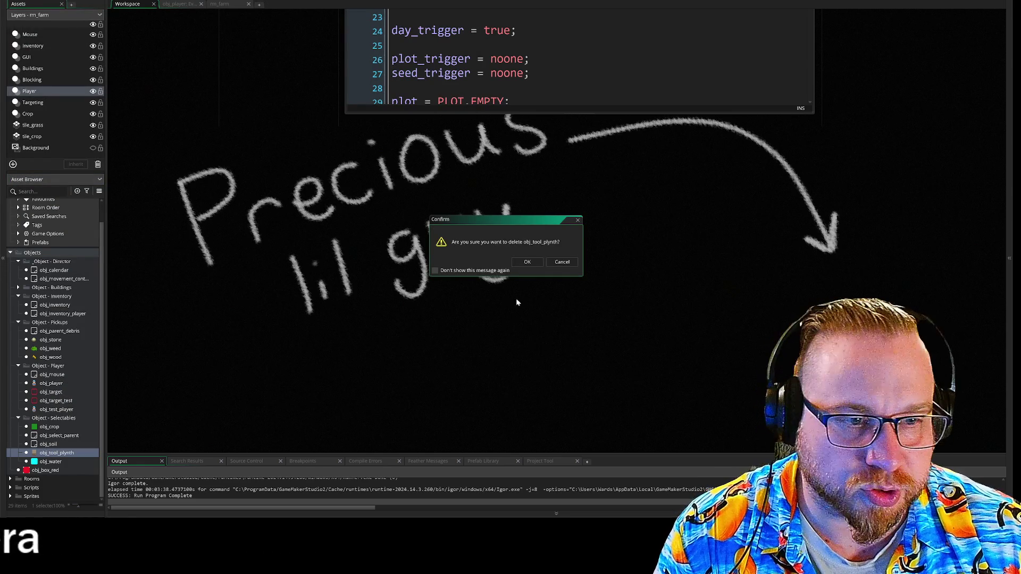
pyautogui.click(528, 262)
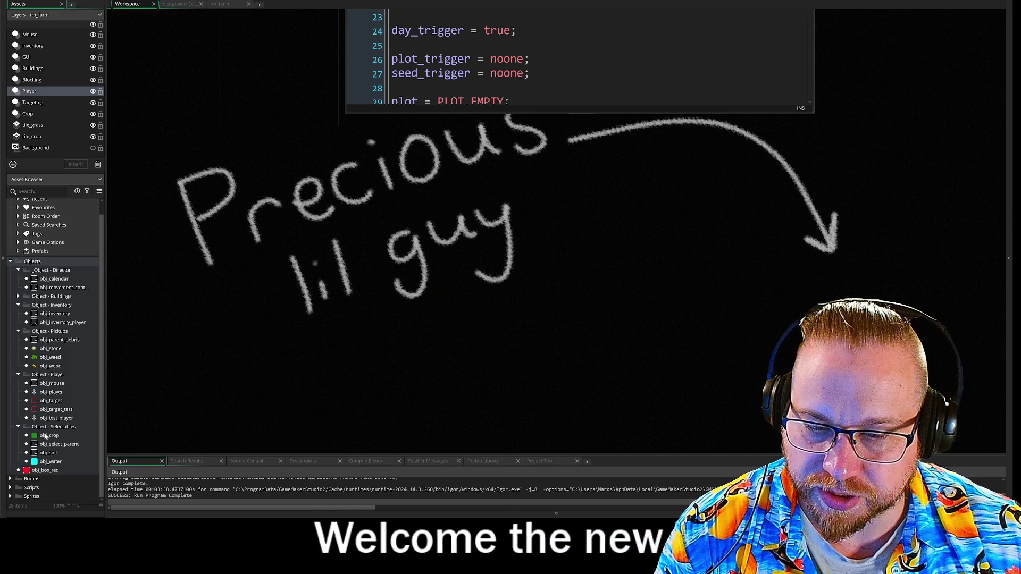
# - Create a Crop folder under Object - Selectables and move obj_crop and obj_soil into it
pyautogui.rightClick(43, 428)
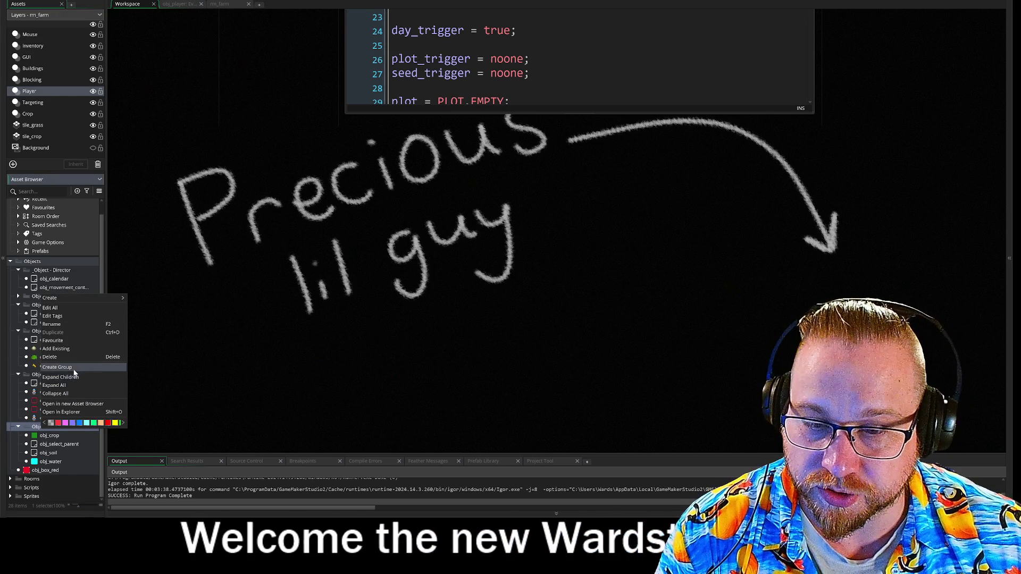
pyautogui.click(74, 369)
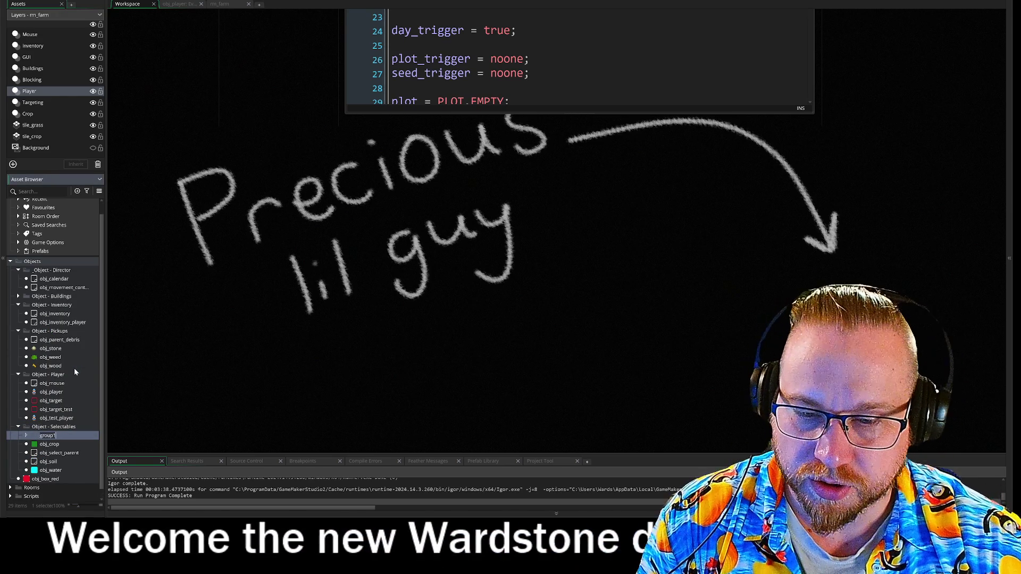
pyautogui.write('Crops')
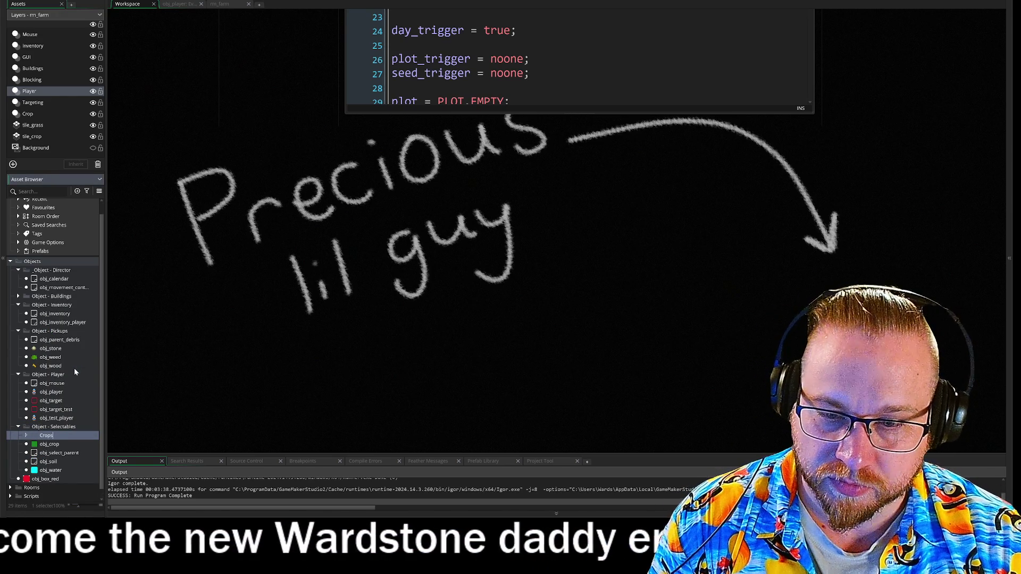
pyautogui.press('BackSpace')
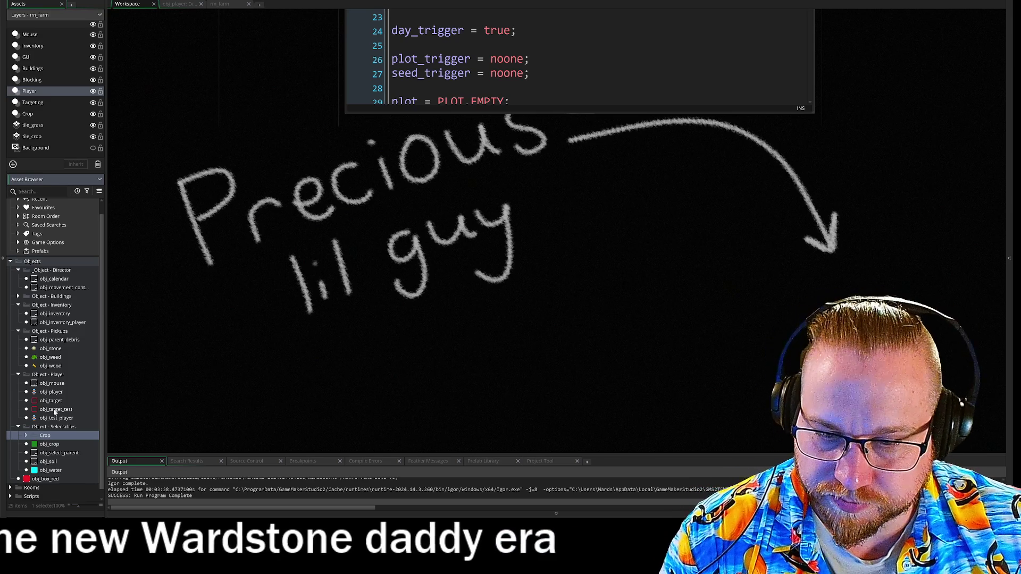
pyautogui.moveTo(49, 446)
pyautogui.mouseDown()
pyautogui.moveTo(45, 436)
pyautogui.moveTo(52, 448)
pyautogui.mouseUp()
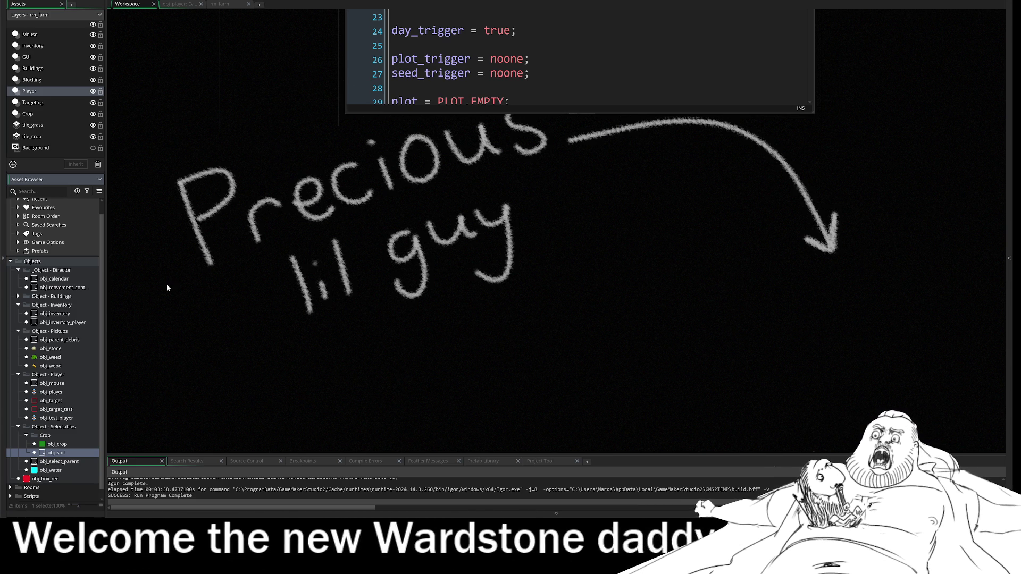
# - Widen the asset panel and delete obj_water from the project
pyautogui.moveTo(106, 340); pyautogui.dragTo(122, 340)
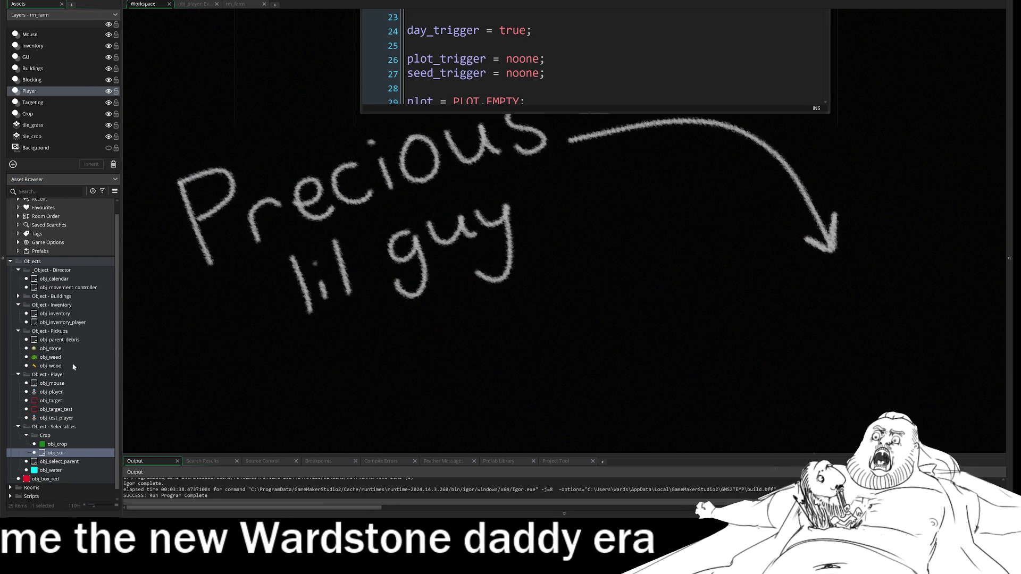
pyautogui.scroll(1, 94, 344)
pyautogui.scroll(-2, 75, 343)
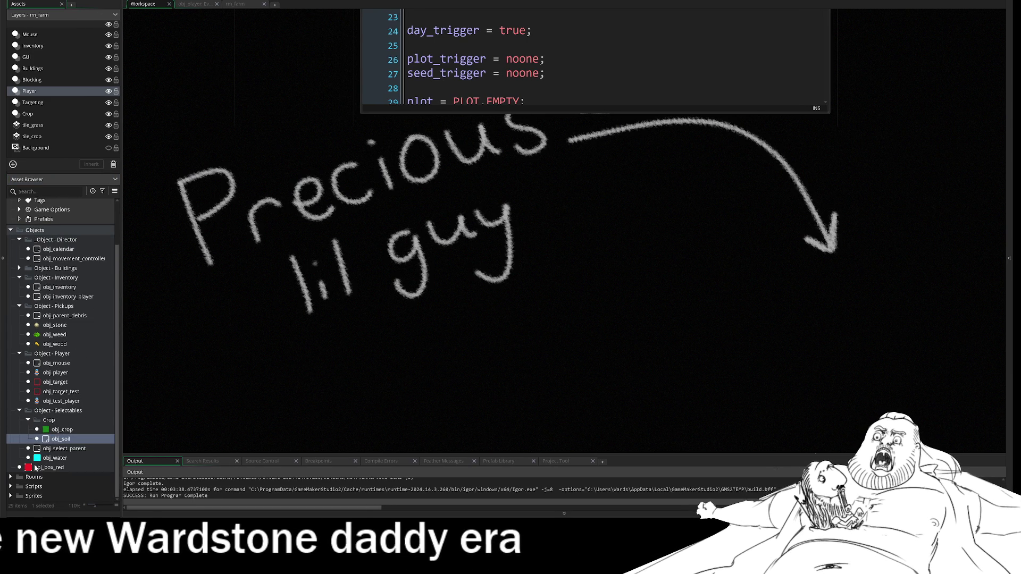
pyautogui.click(53, 458)
pyautogui.press('Delete')
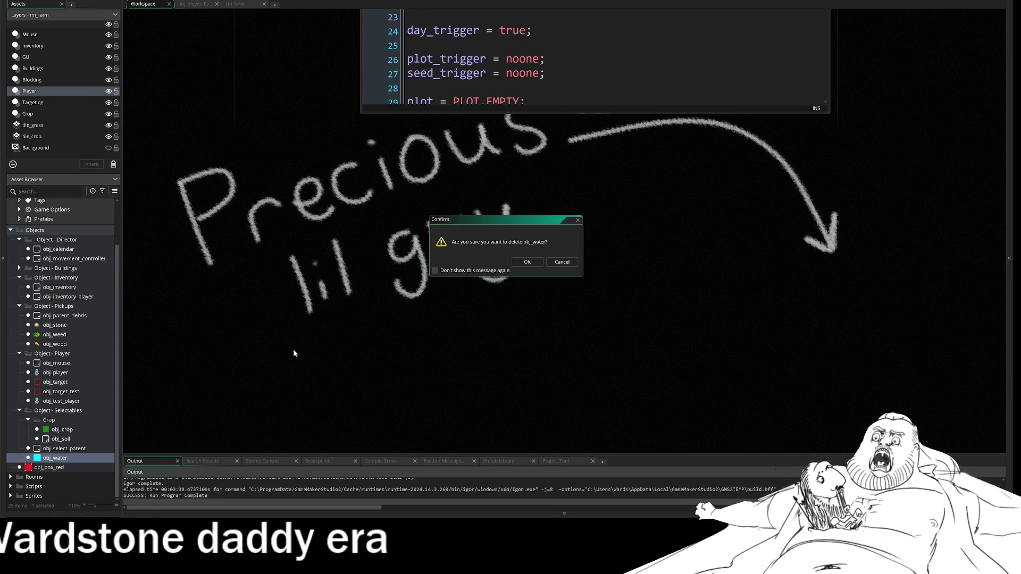
pyautogui.click(526, 262)
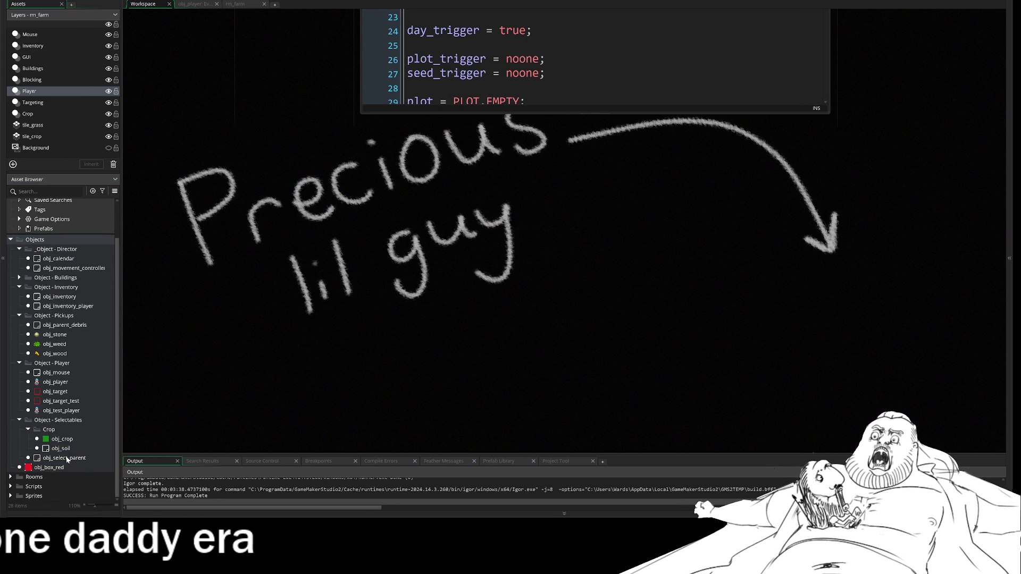
pyautogui.click(60, 460)
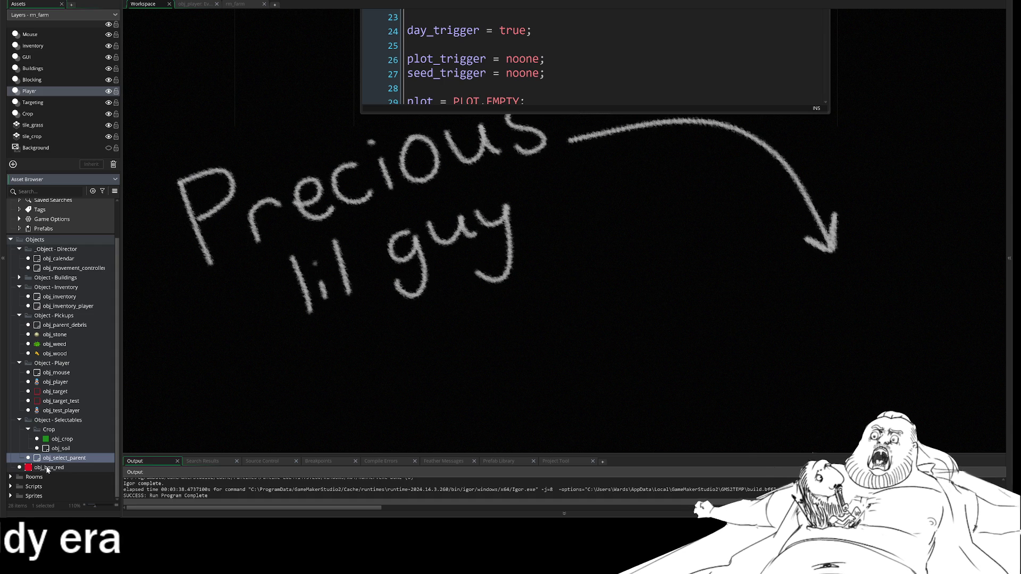
pyautogui.doubleClick(49, 468)
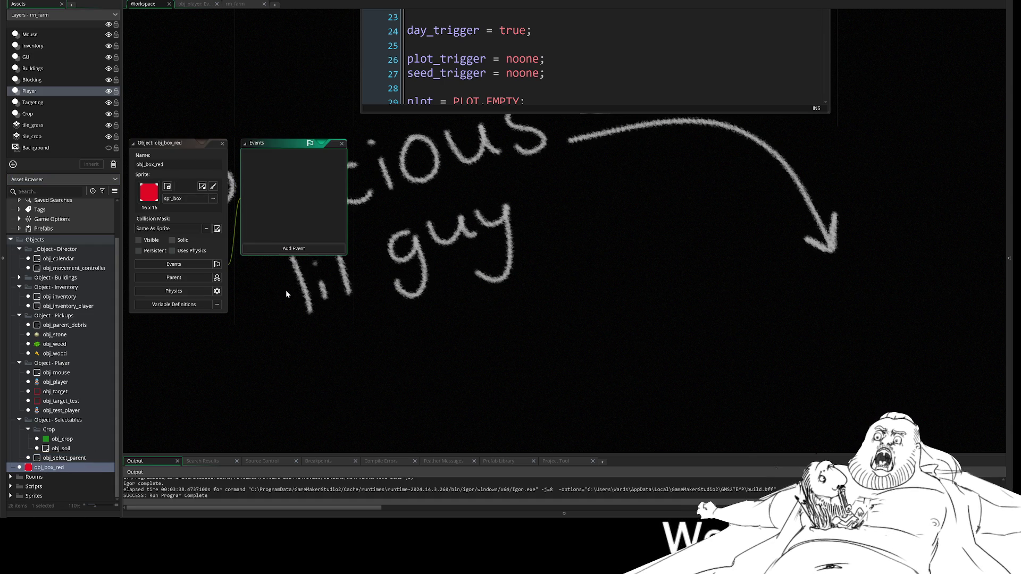
pyautogui.click(222, 143)
pyautogui.click(243, 4)
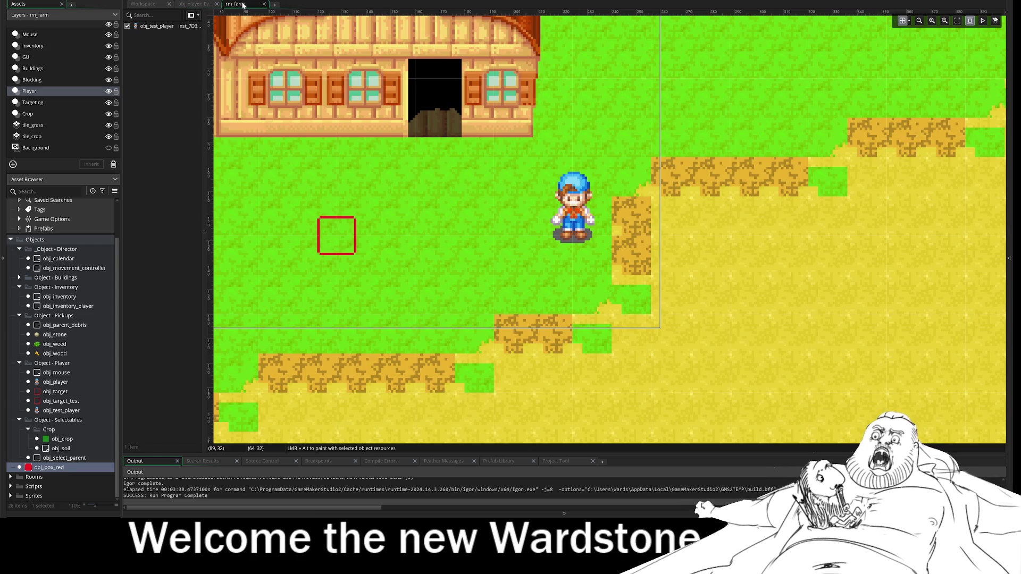
pyautogui.hscroll(-4, 282, 204)
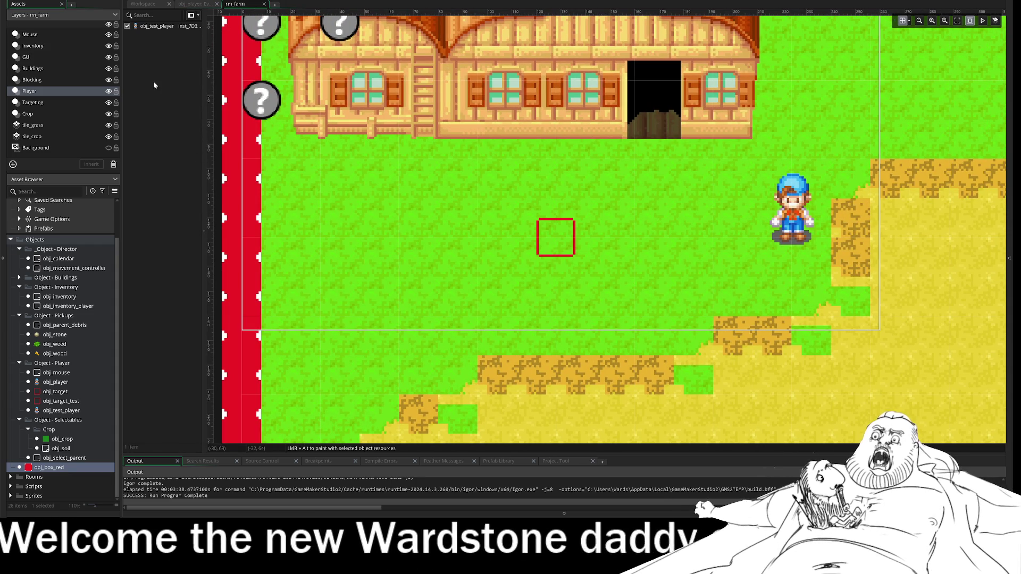
pyautogui.click(29, 103)
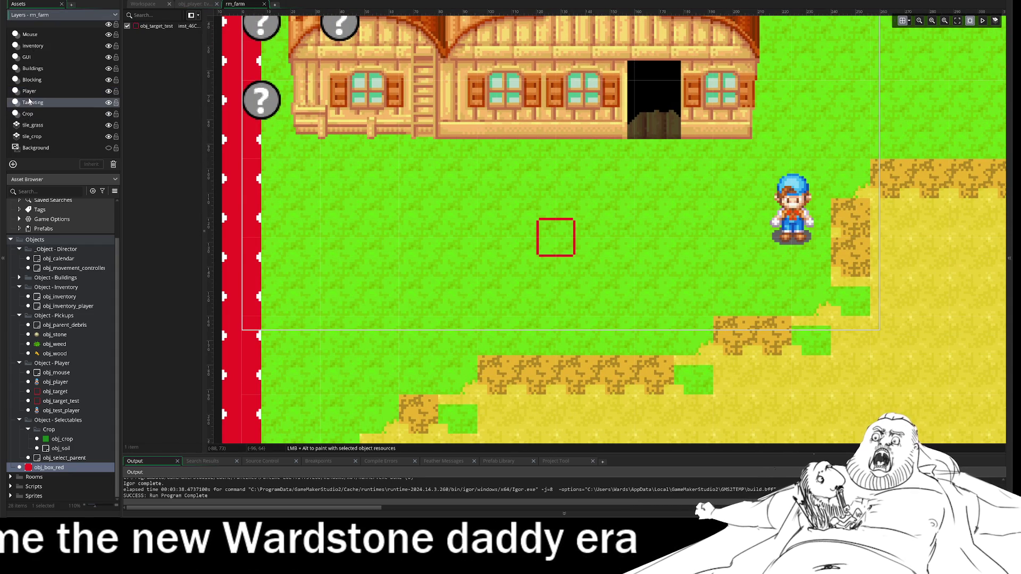
pyautogui.click(114, 80)
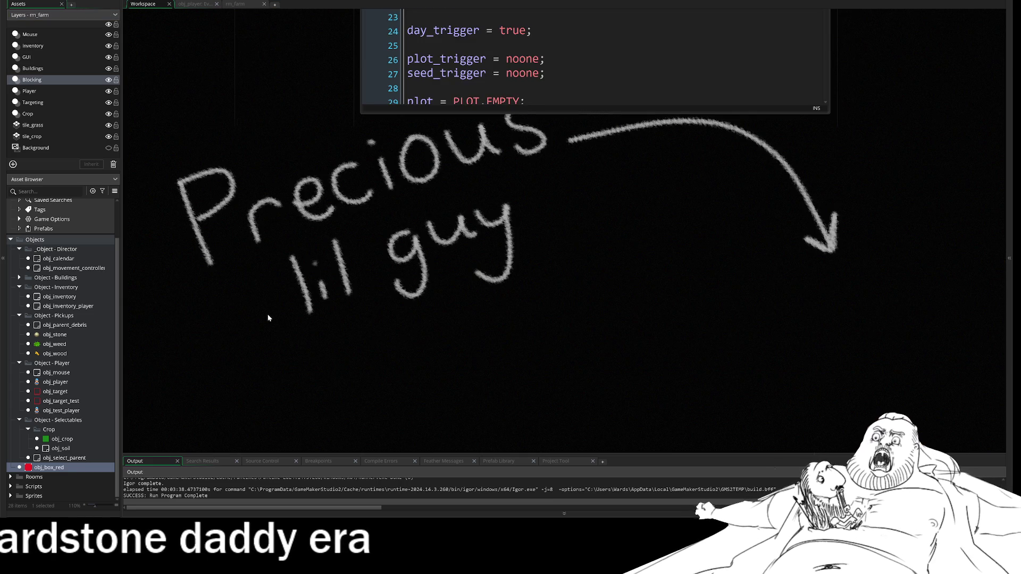
# - Collapse Crop and Selectables folders and move obj_mouse into _Object - Director
pyautogui.click(28, 429)
pyautogui.click(19, 439)
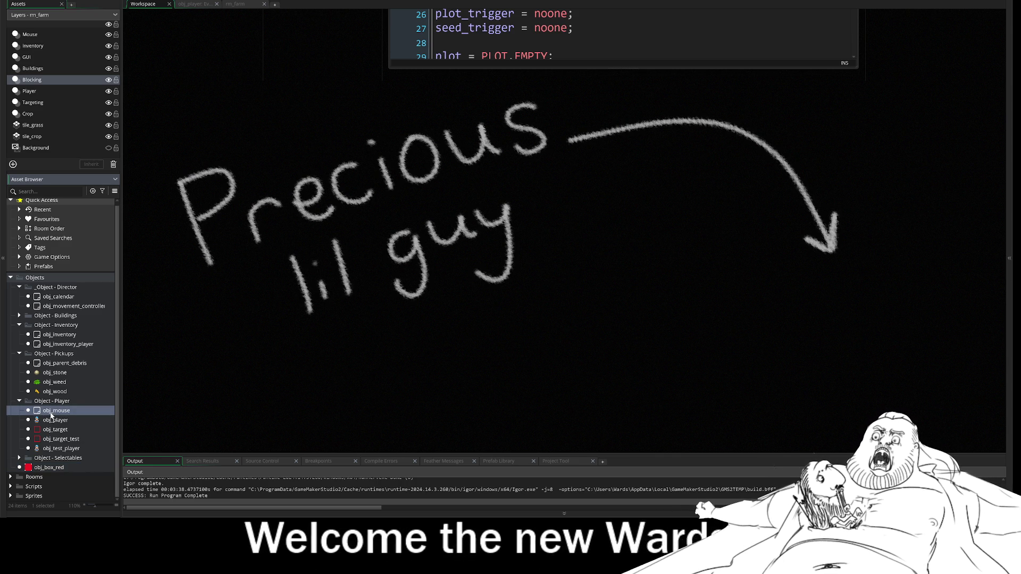
pyautogui.moveTo(66, 303); pyautogui.dragTo(66, 302)
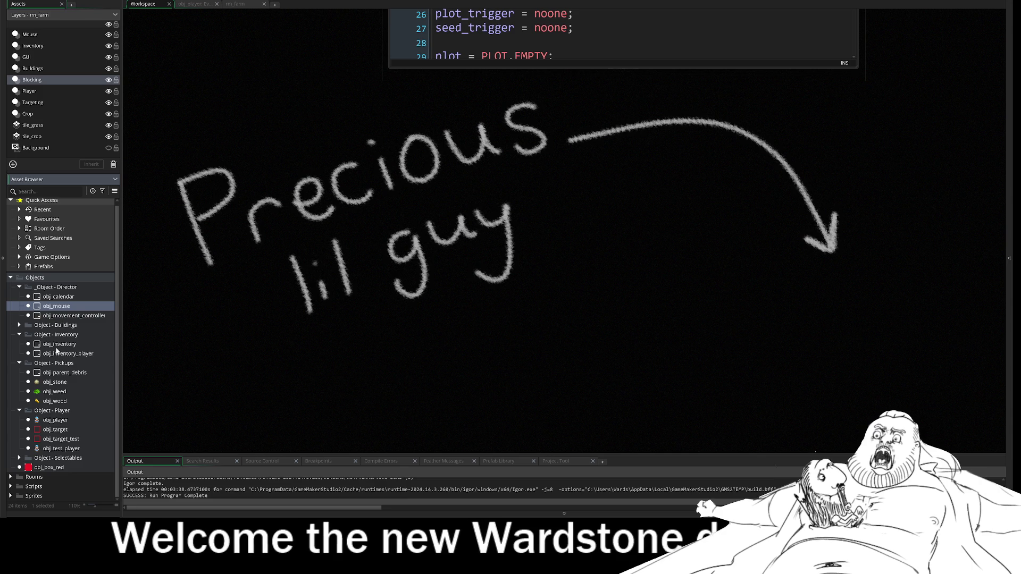
pyautogui.click(19, 325)
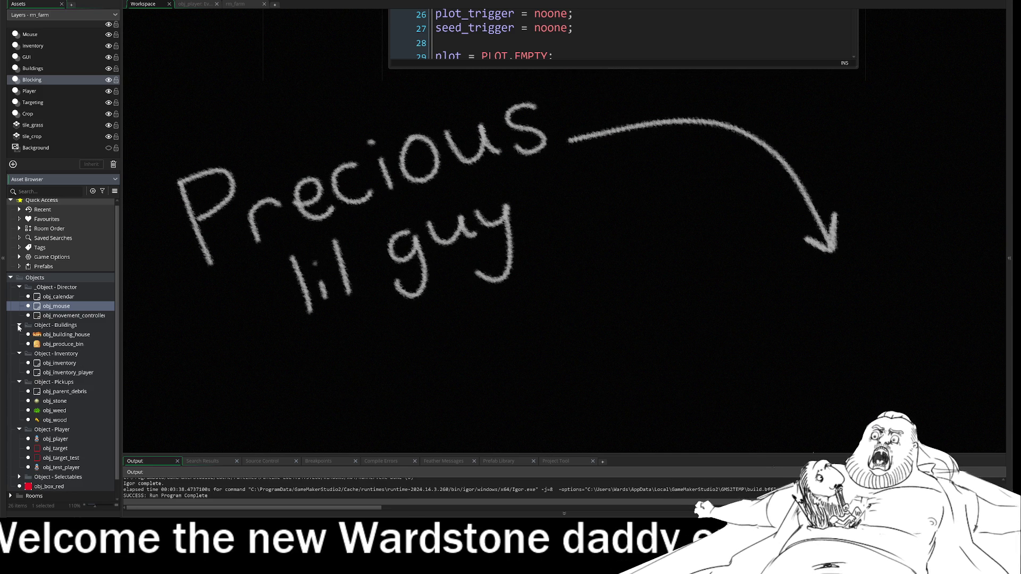
pyautogui.click(58, 335)
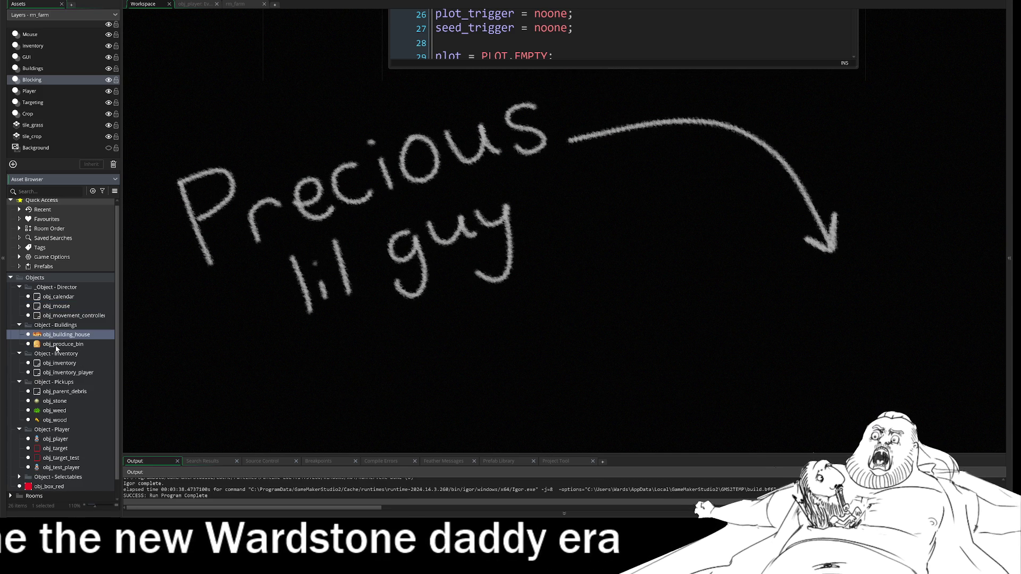
# - Delete obj_wood, obj_weed and obj_stone, confirming each deletion
pyautogui.click(54, 420)
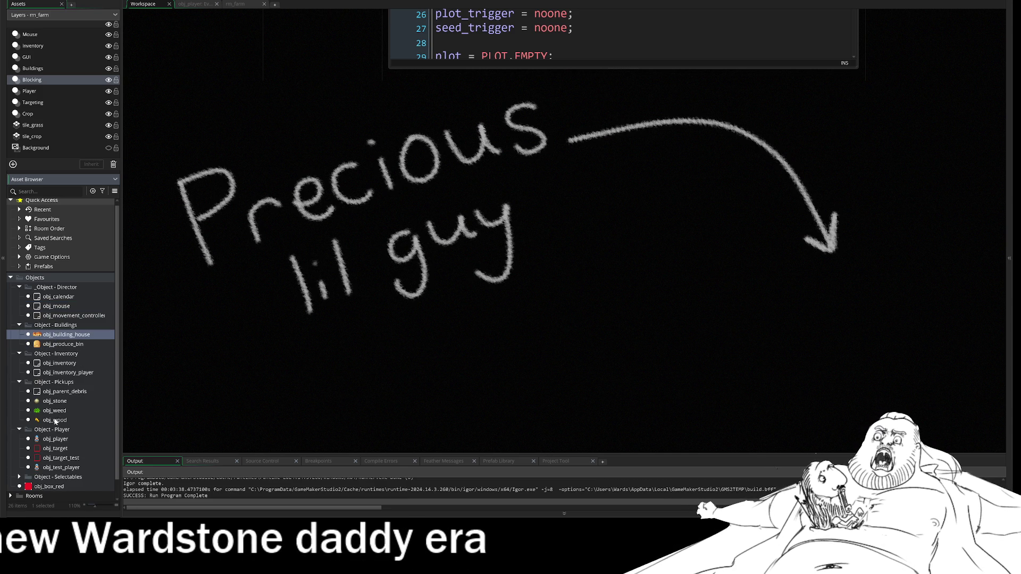
pyautogui.press('Delete')
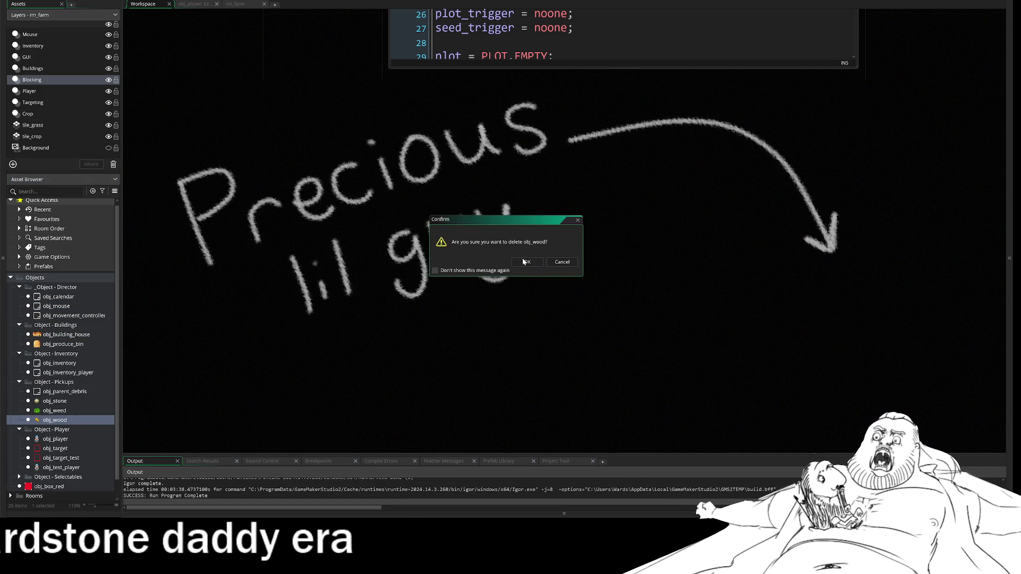
pyautogui.click(526, 264)
pyautogui.click(74, 411)
pyautogui.press('Delete')
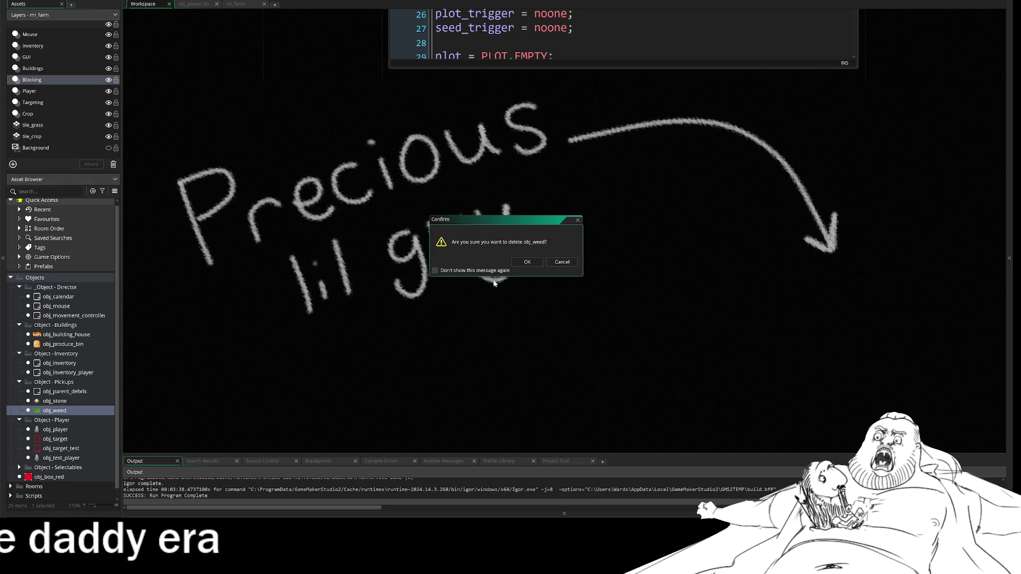
pyautogui.click(522, 262)
pyautogui.click(54, 402)
pyautogui.press('Delete')
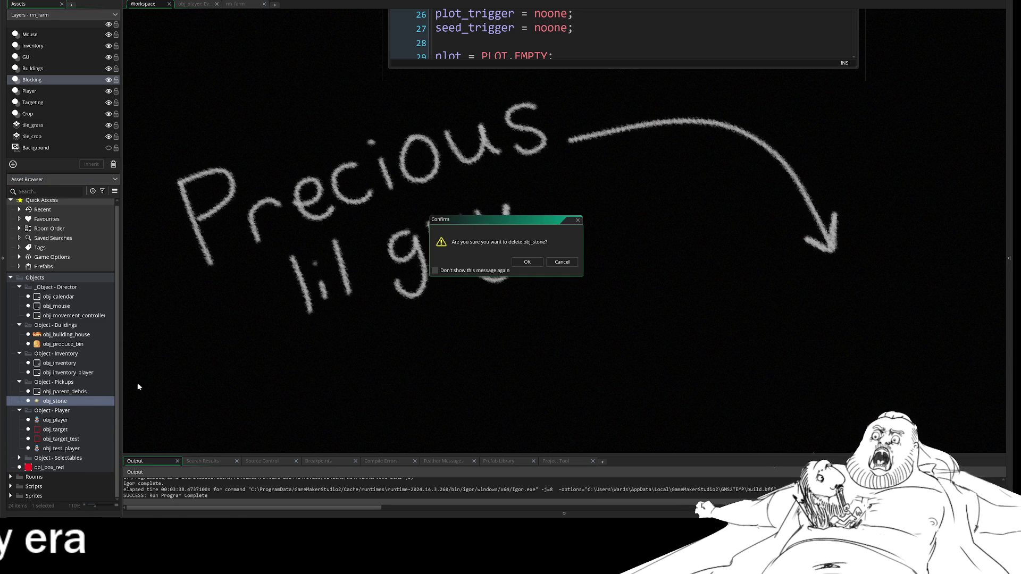
pyautogui.click(521, 263)
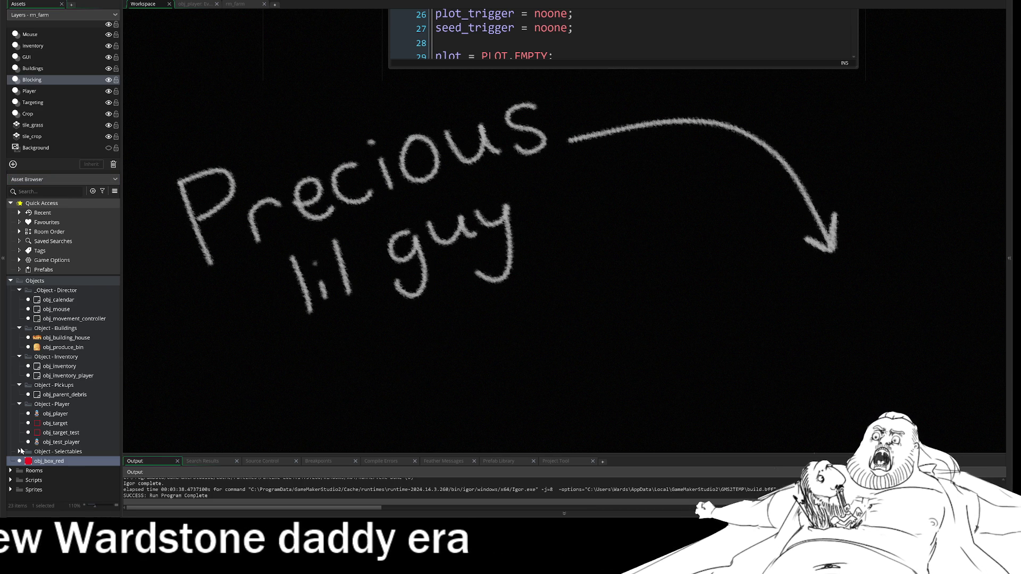
# - Briefly check Object - Selectables, then show the project's rooms
pyautogui.click(19, 451)
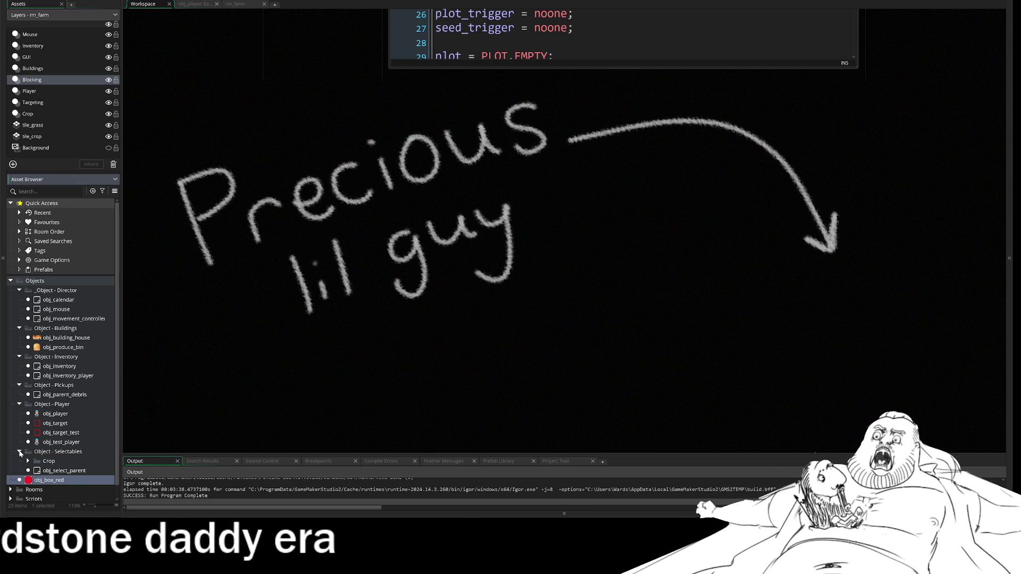
pyautogui.click(19, 451)
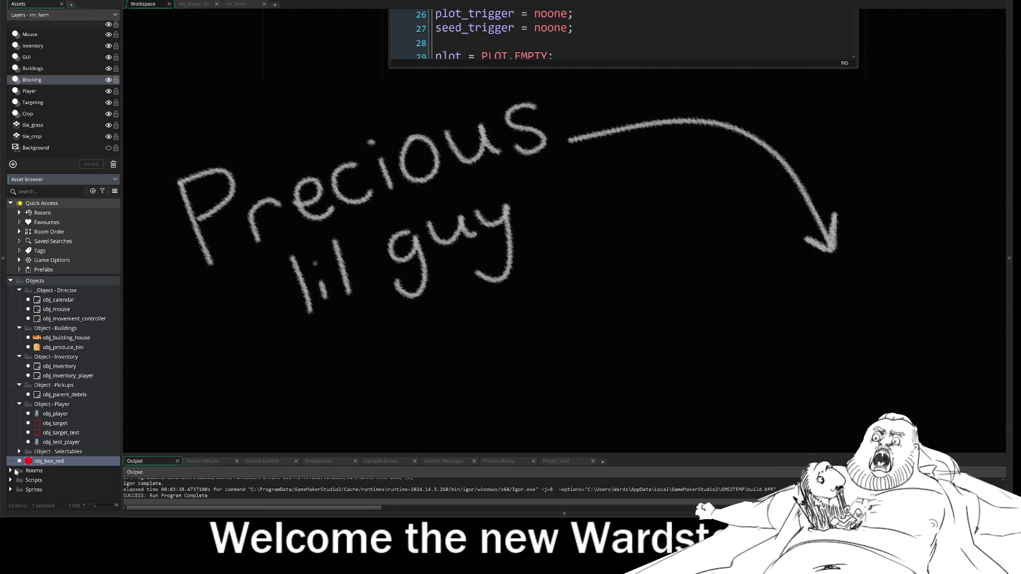
pyautogui.click(11, 470)
# - Open the scr_classes script from the Scripts > Constructors folder
pyautogui.click(11, 499)
pyautogui.scroll(-2, 19, 492)
pyautogui.scroll(-1, 20, 491)
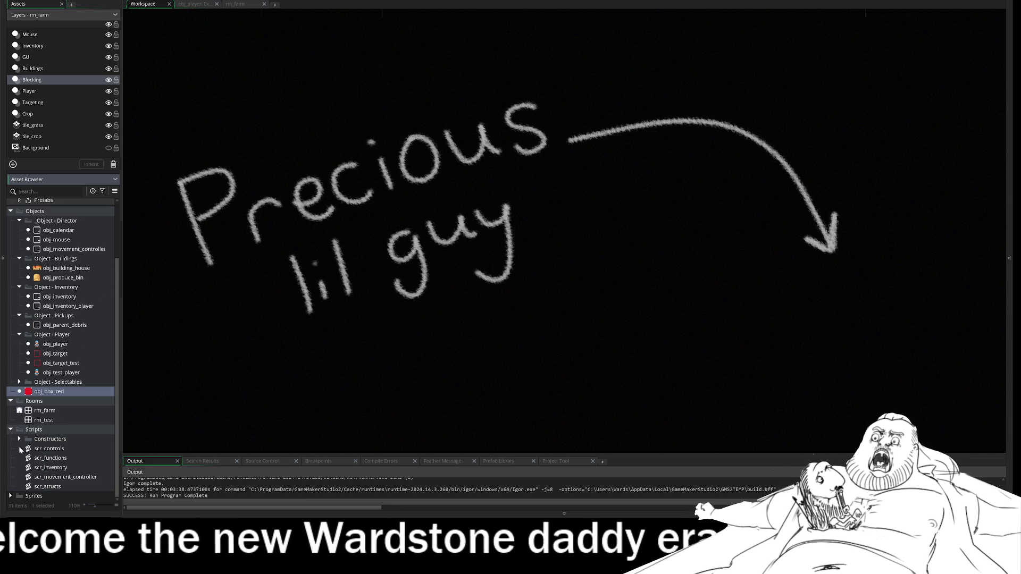
pyautogui.click(10, 430)
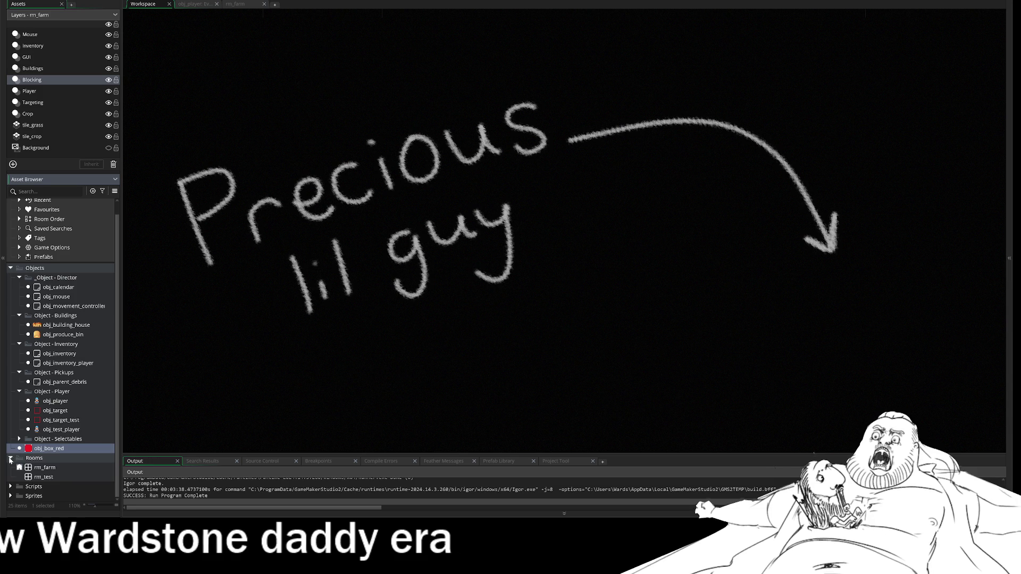
pyautogui.click(10, 458)
pyautogui.click(20, 452)
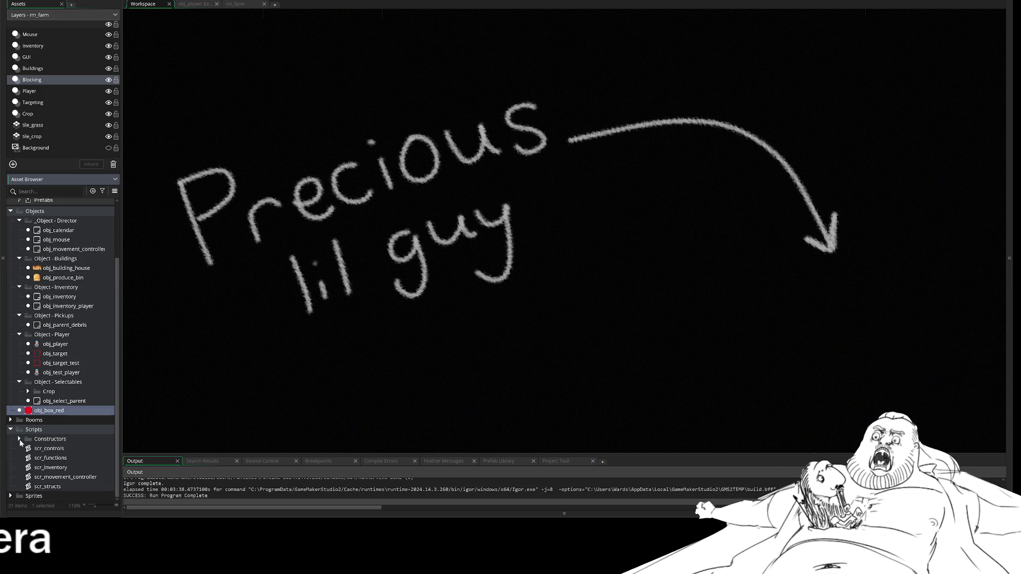
pyautogui.scroll(-1, 52, 420)
pyautogui.doubleClick(48, 419)
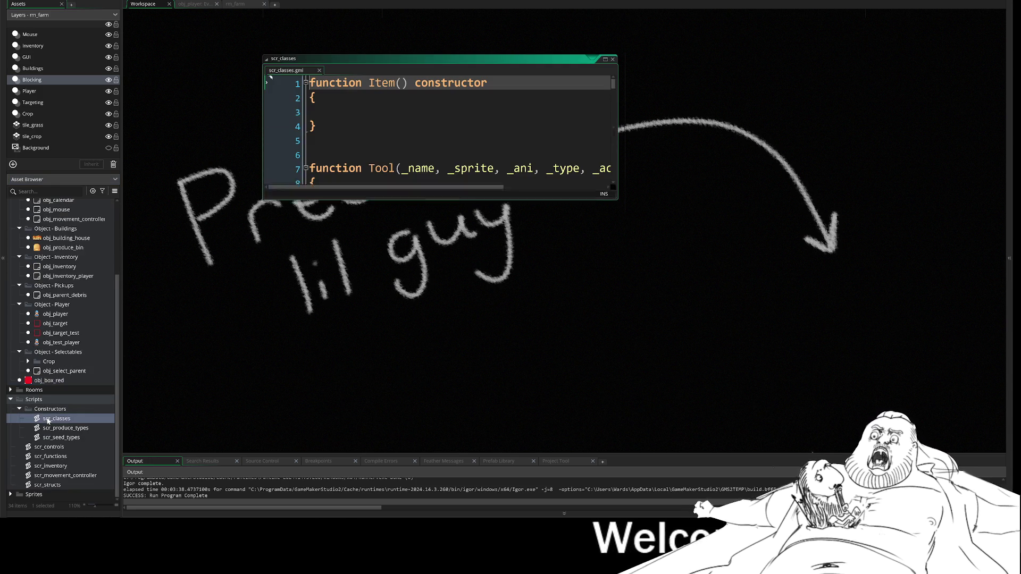
# - Enlarge the scr_classes editor and scroll through its constructors
pyautogui.moveTo(618, 290)
pyautogui.mouseDown()
pyautogui.moveTo(646, 340)
pyautogui.moveTo(848, 453)
pyautogui.mouseUp()
pyautogui.scroll(-6, 556, 260)
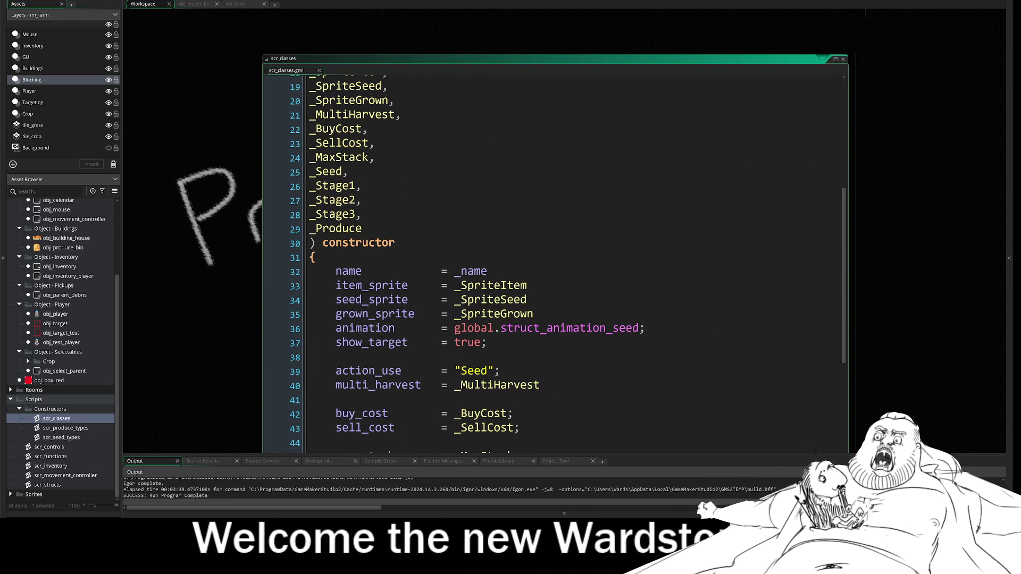
pyautogui.scroll(-4, 555, 261)
pyautogui.scroll(-2, 556, 260)
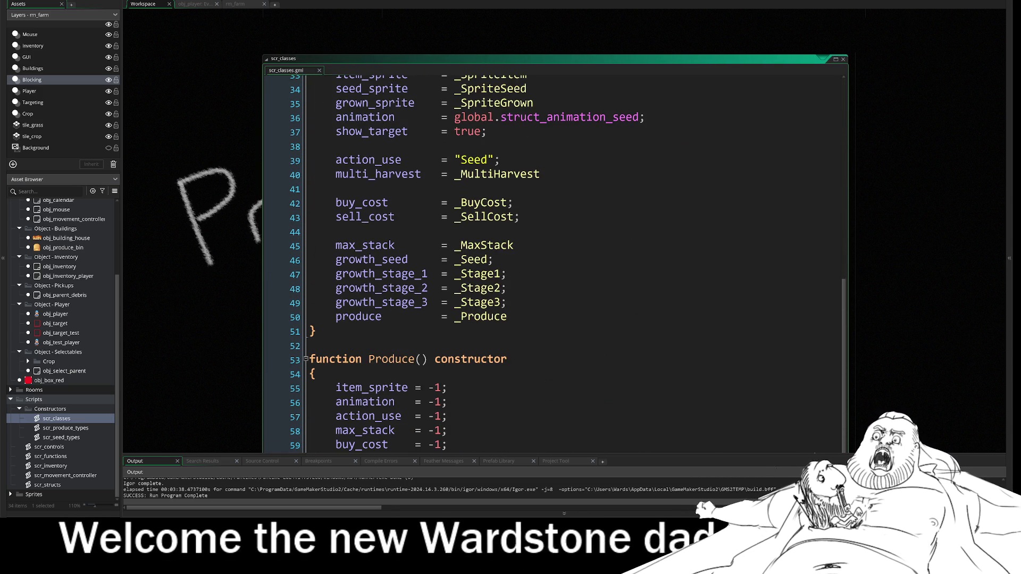
pyautogui.scroll(5, 555, 260)
pyautogui.scroll(6, 556, 260)
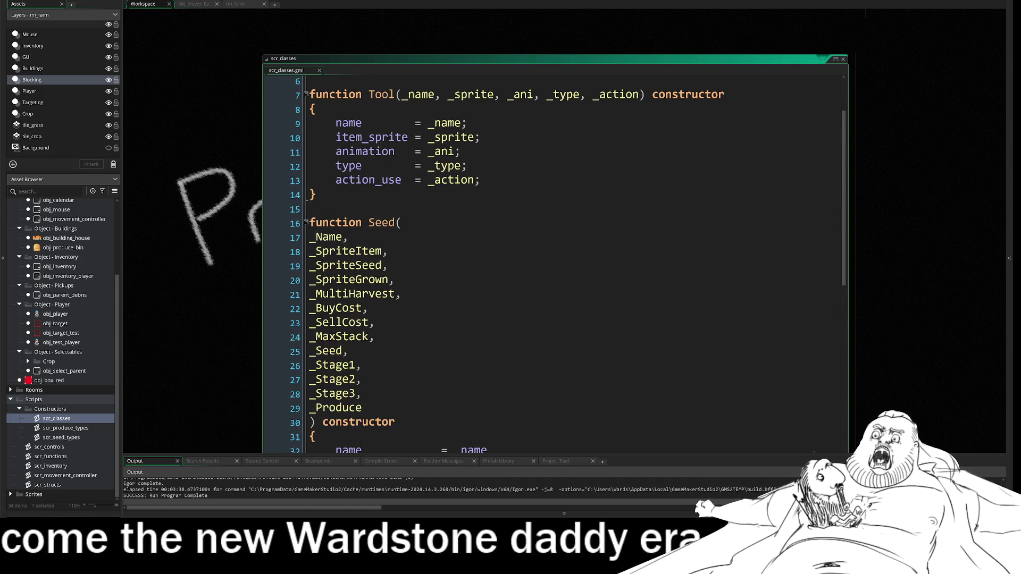
# - Fold the Seed, Produce and Tool constructors, leaving the caret below Tool
pyautogui.click(306, 275)
pyautogui.moveTo(309, 262); pyautogui.dragTo(307, 224)
pyautogui.click(306, 304)
pyautogui.scroll(1, 306, 304)
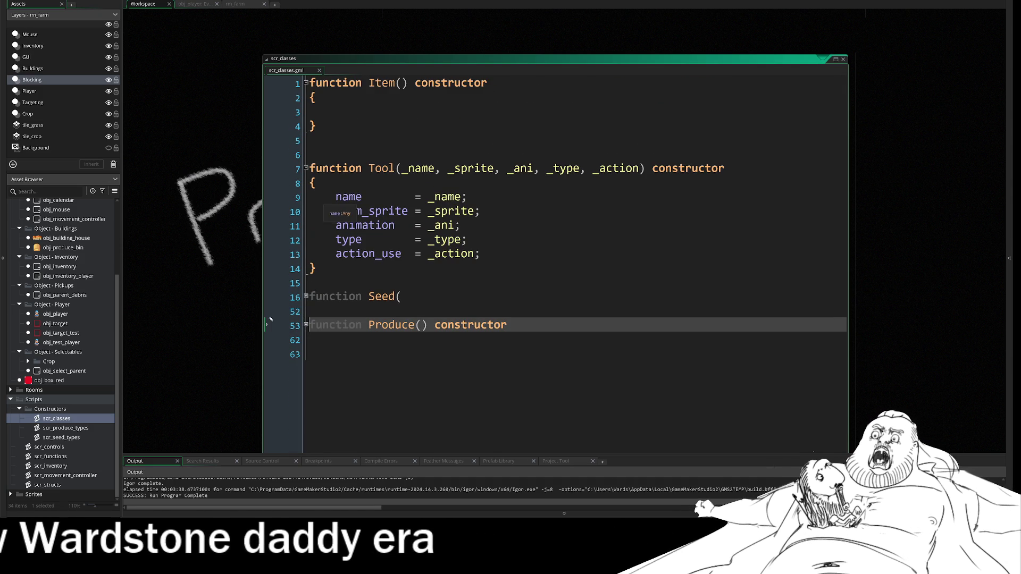
pyautogui.click(266, 268)
pyautogui.moveTo(266, 268); pyautogui.dragTo(298, 169)
pyautogui.click(307, 169)
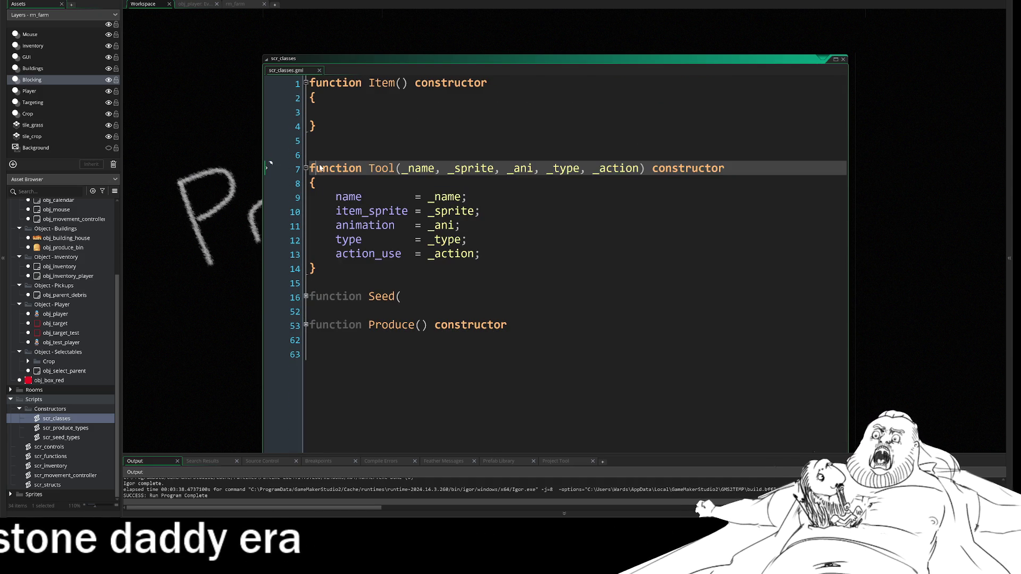
pyautogui.click(307, 169)
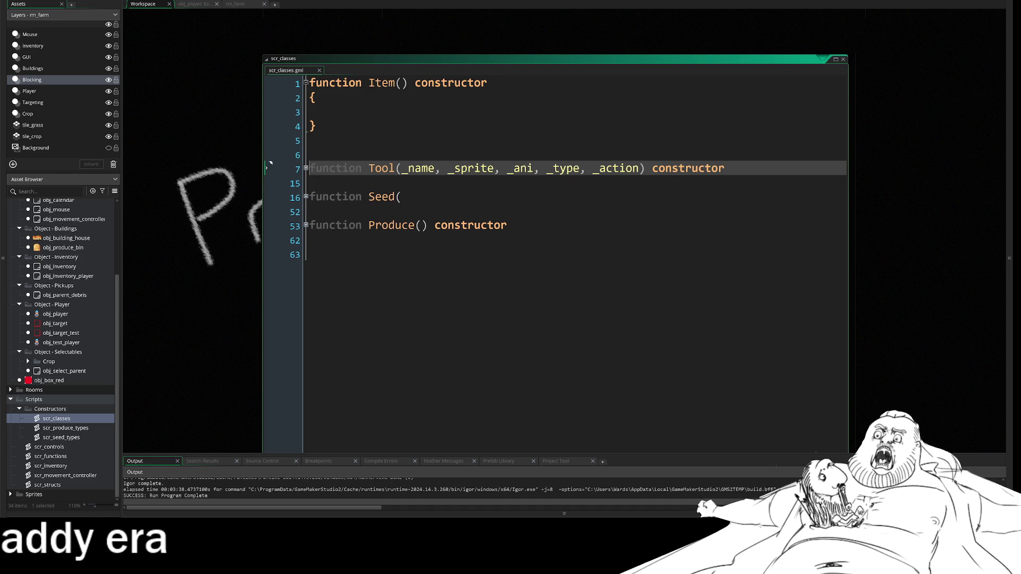
pyautogui.press('Down')
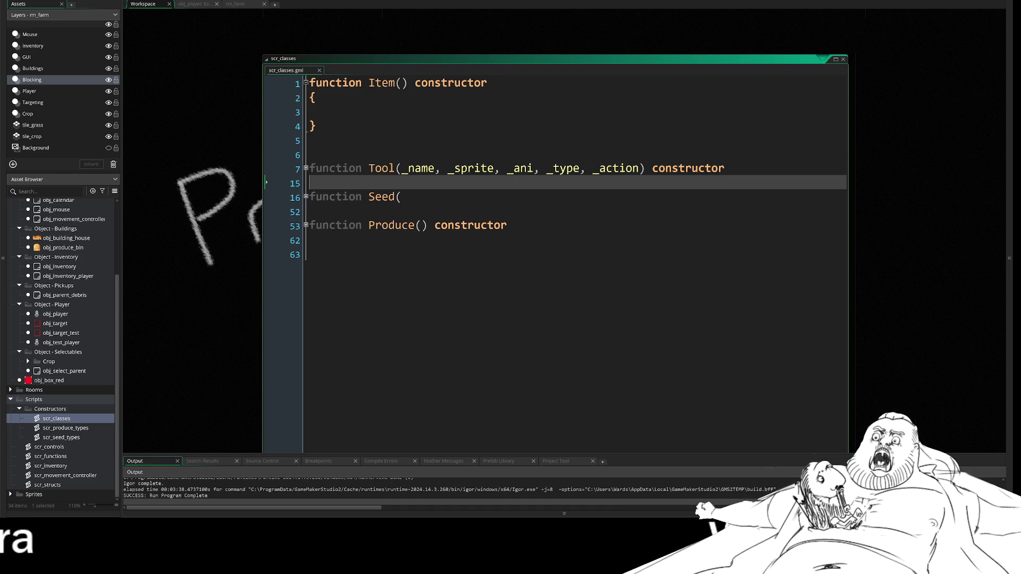
# - Insert a blank line below Tool and type the header 'function Debris(_type)'
pyautogui.press('Return')
pyautogui.press('Return')
pyautogui.press('Up')
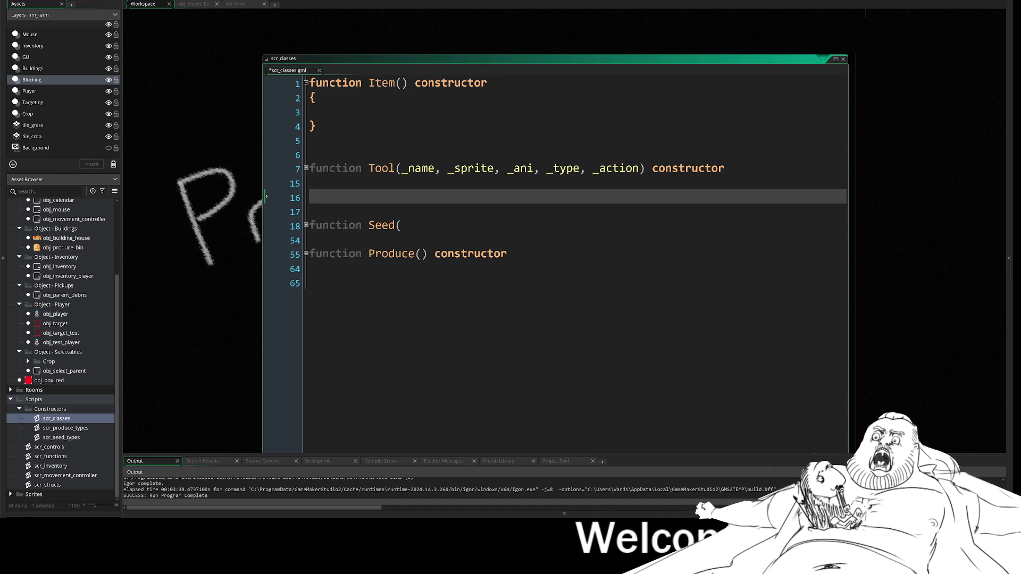
pyautogui.write('function ')
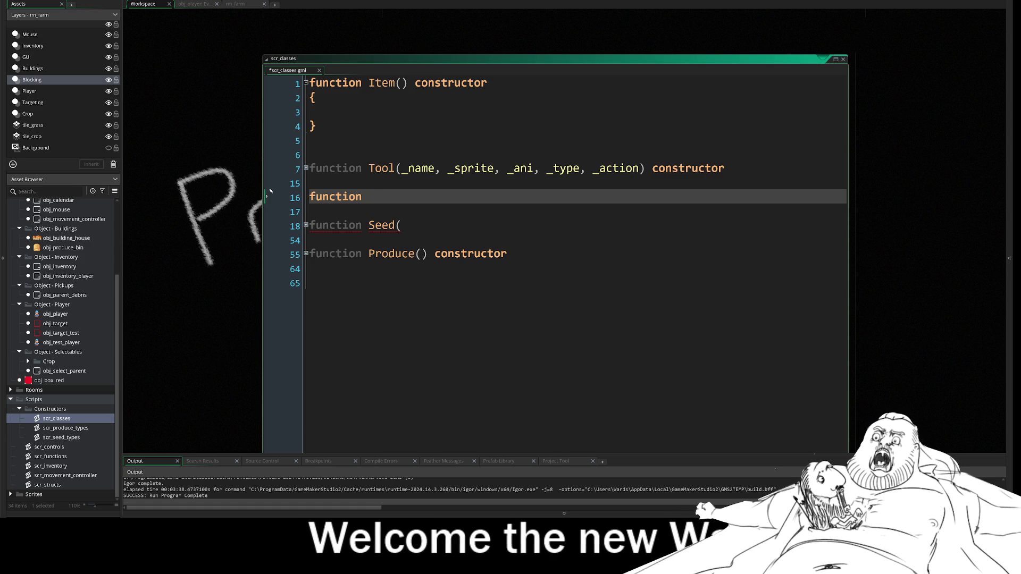
pyautogui.write('Debris')
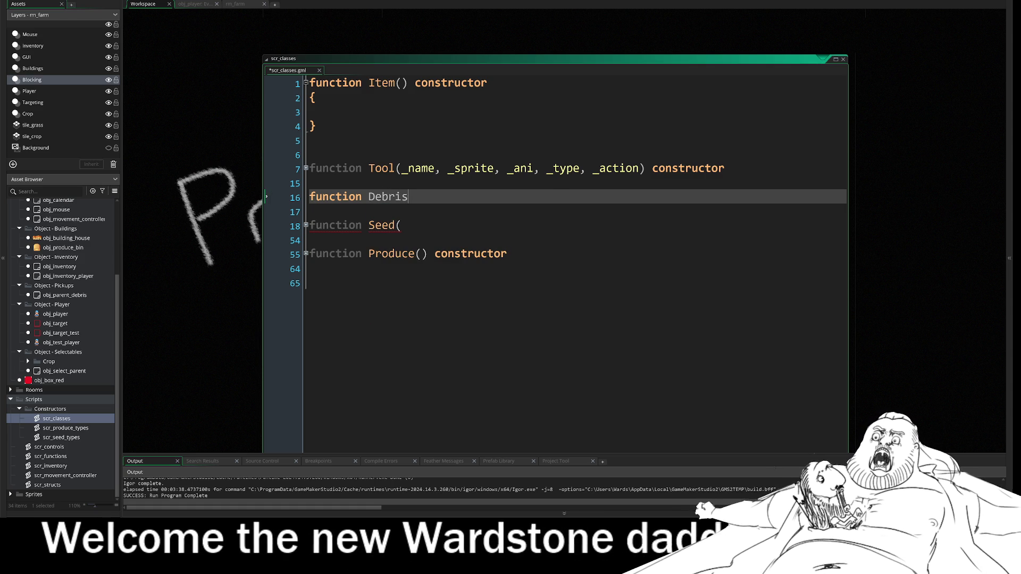
pyautogui.write('(')
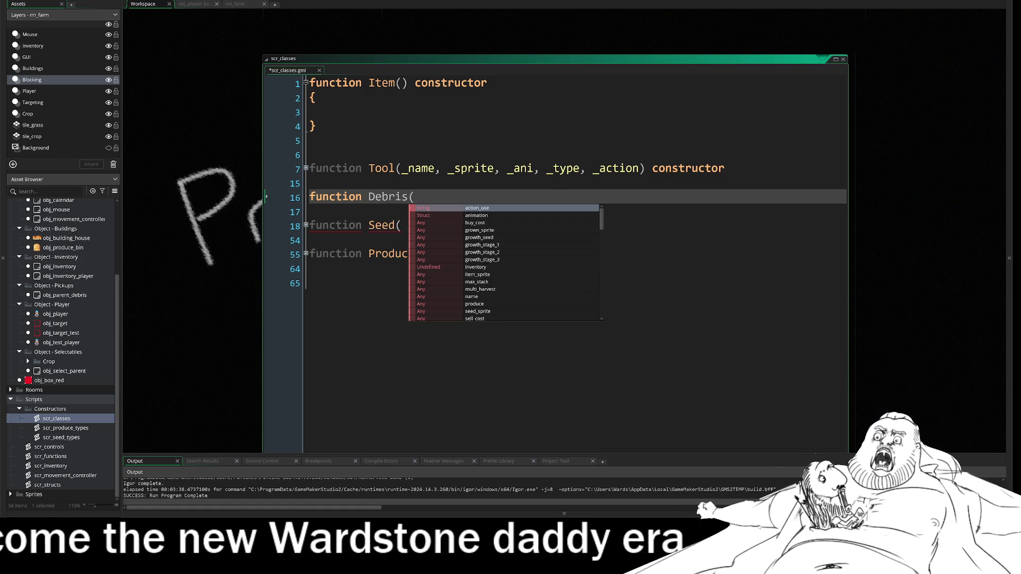
pyautogui.write('_namer')
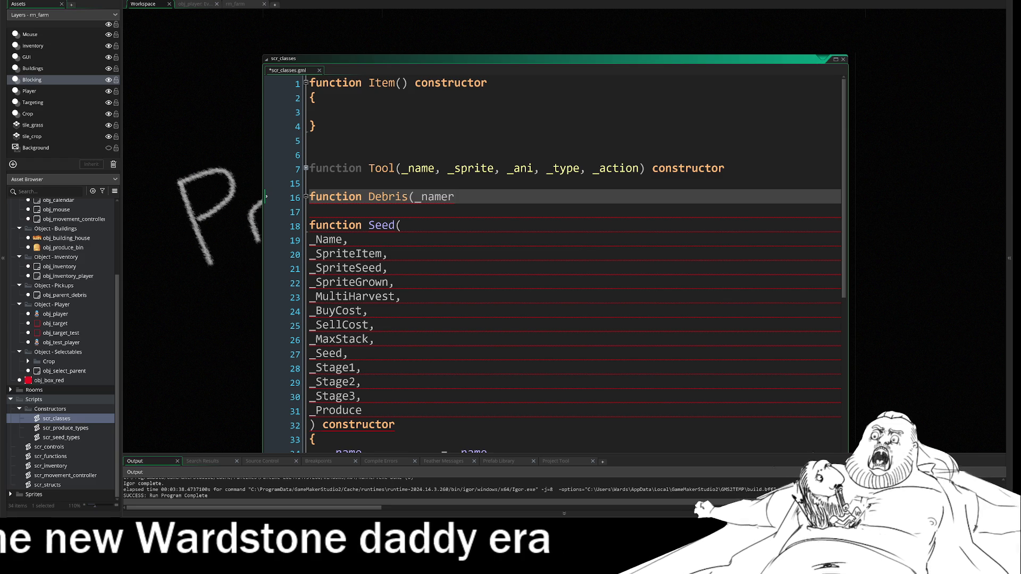
pyautogui.press('BackSpace')
pyautogui.write(',')
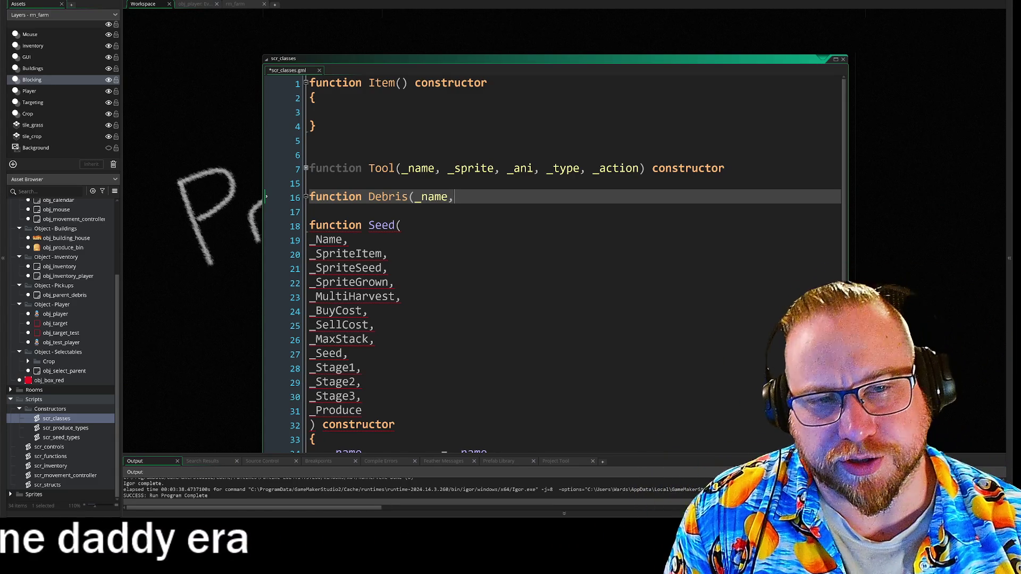
pyautogui.press('BackSpace')
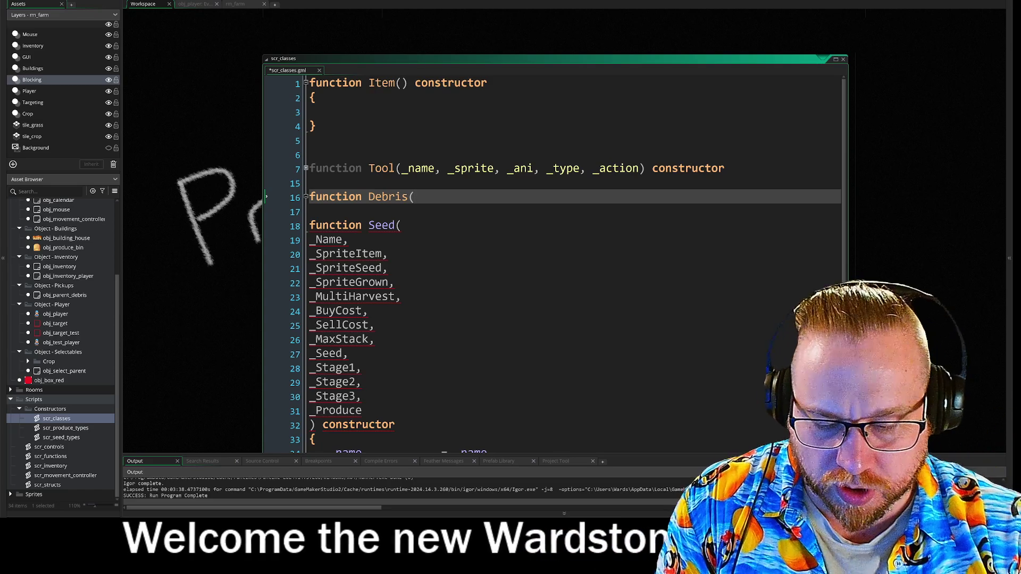
pyautogui.write('_ty')
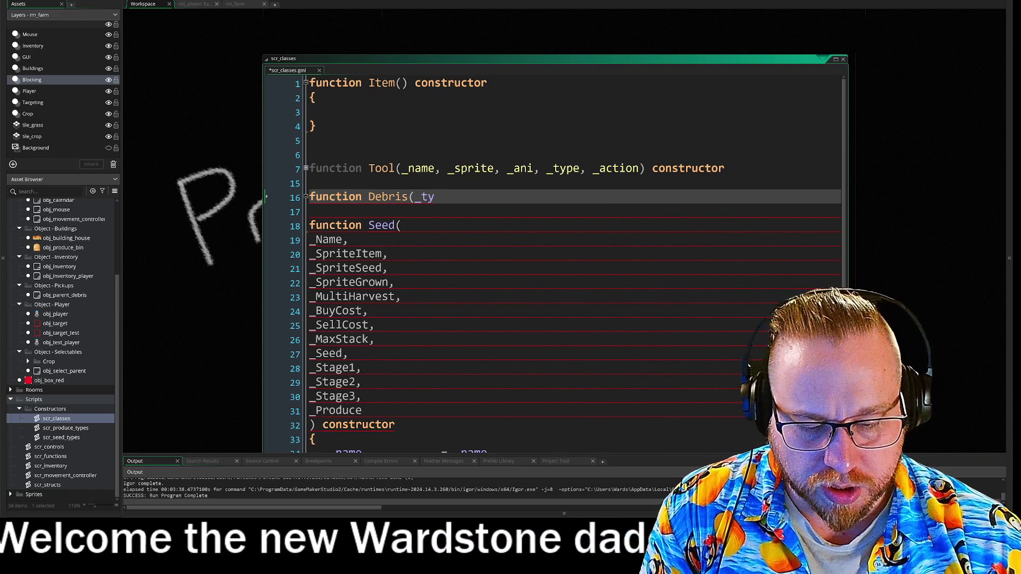
pyautogui.write('pe')
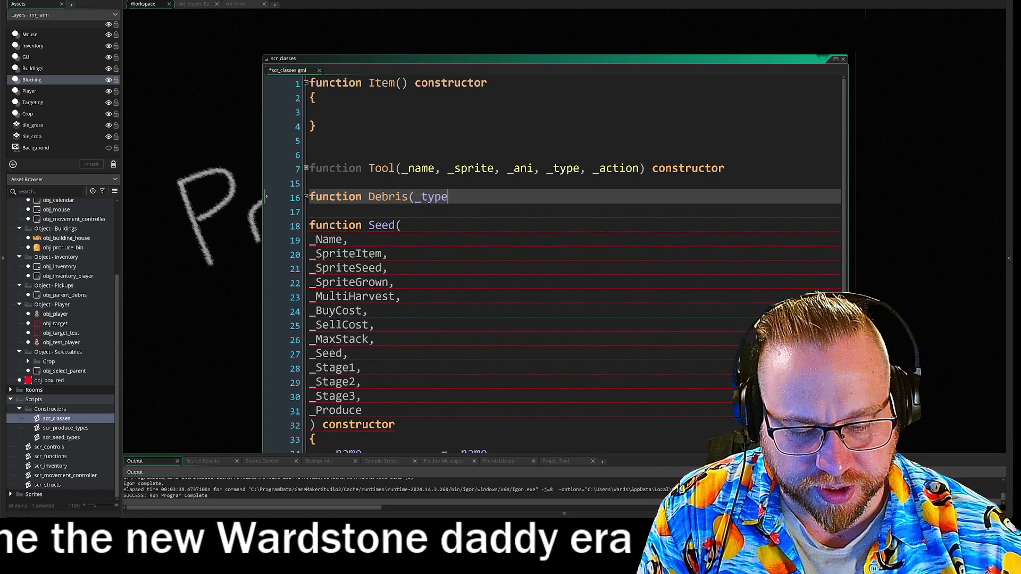
pyautogui.write(')')
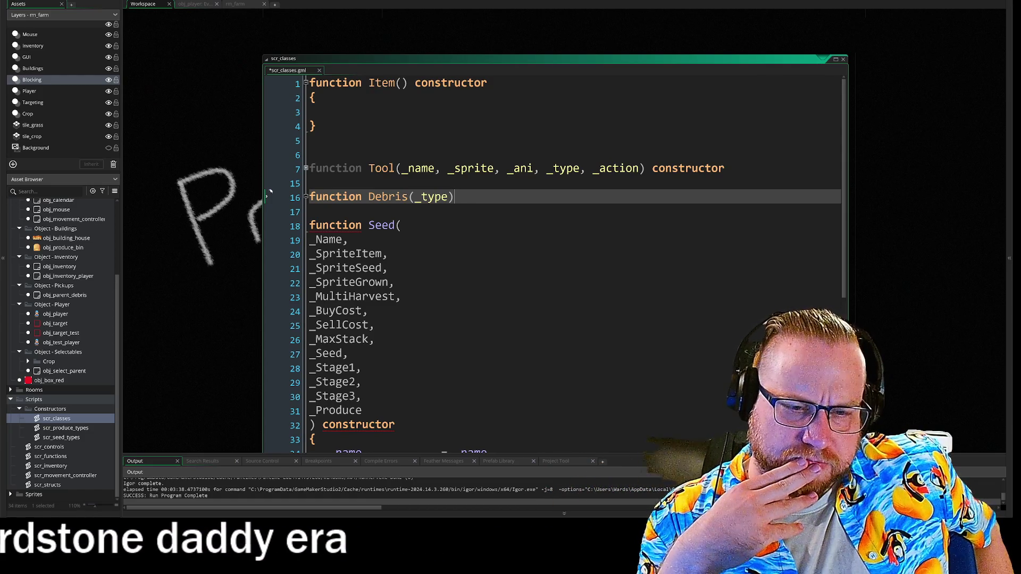
# - Mark Debris as a constructor and add its body braces with an if statement inside
pyautogui.write(' const')
pyautogui.write('ruc')
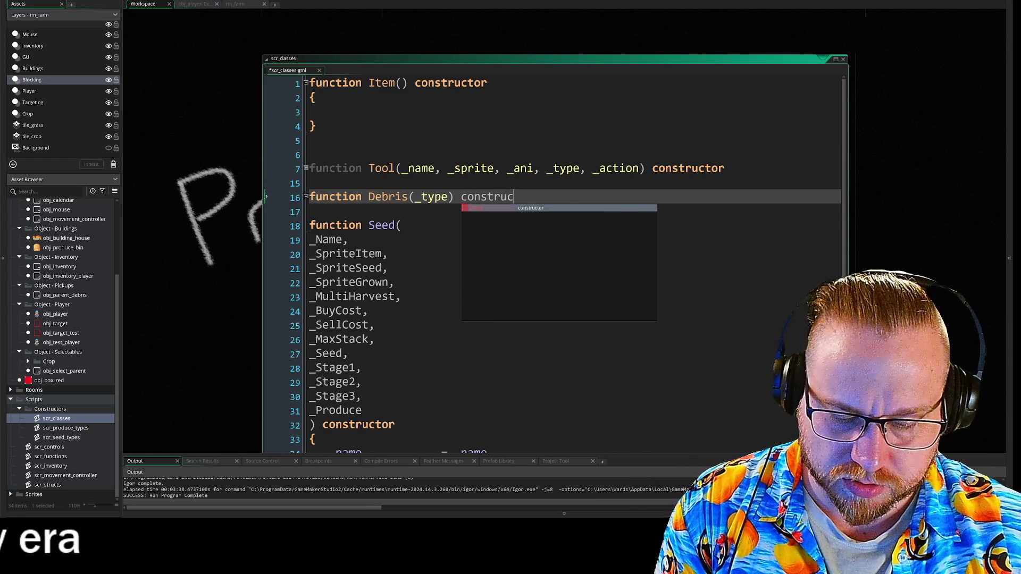
pyautogui.write('tor')
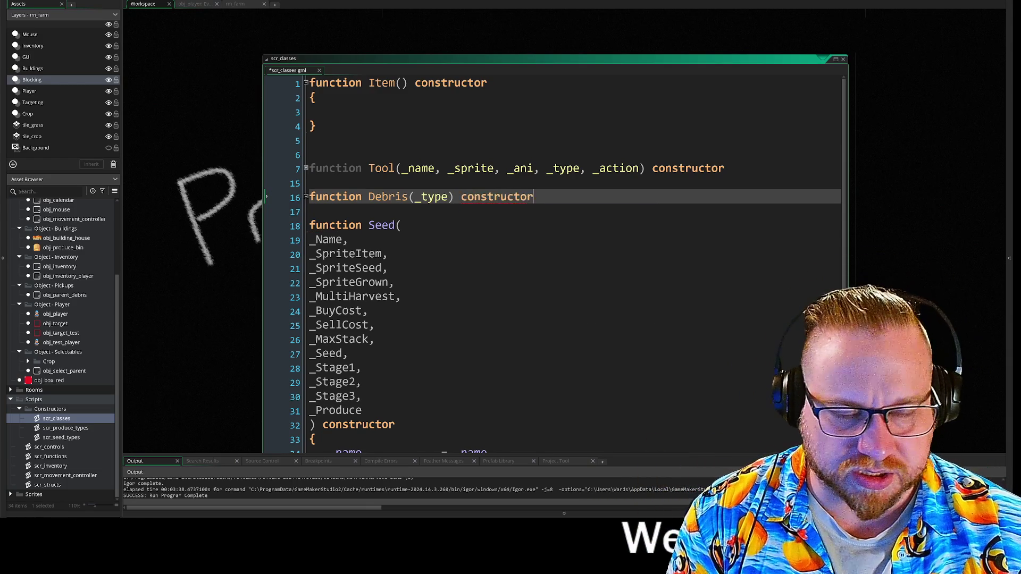
pyautogui.press('Return')
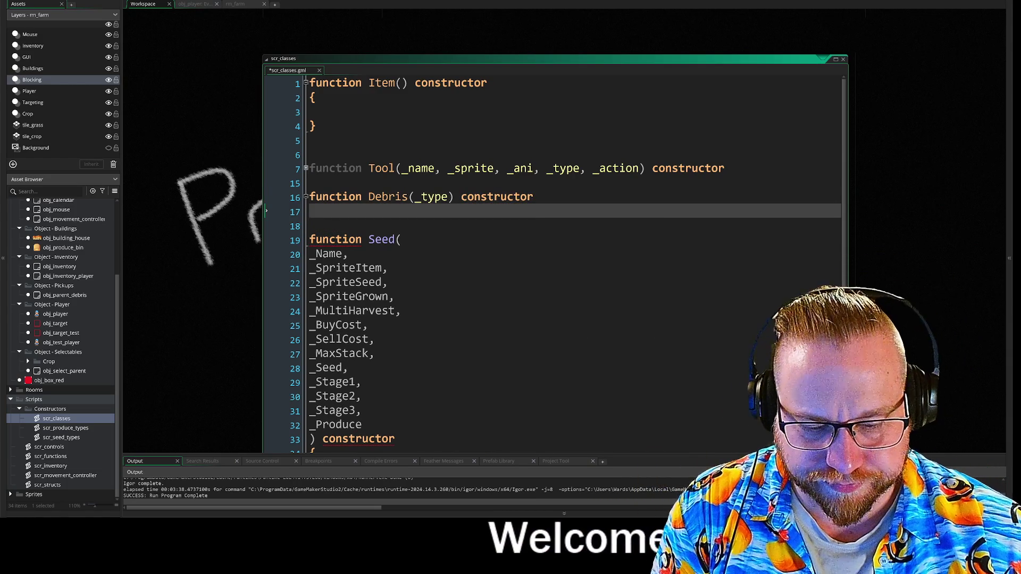
pyautogui.write('{')
pyautogui.press('Return')
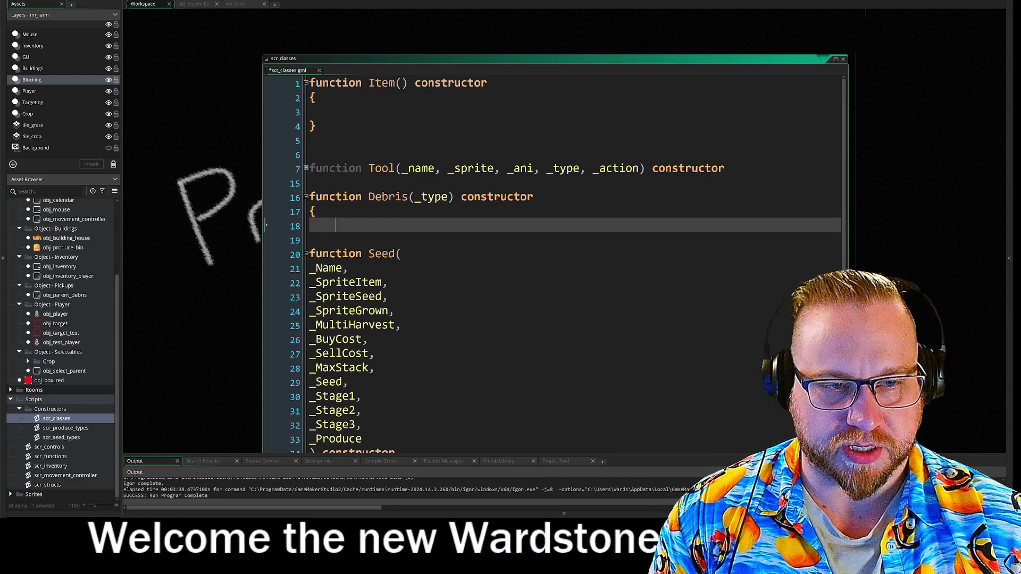
pyautogui.write('if')
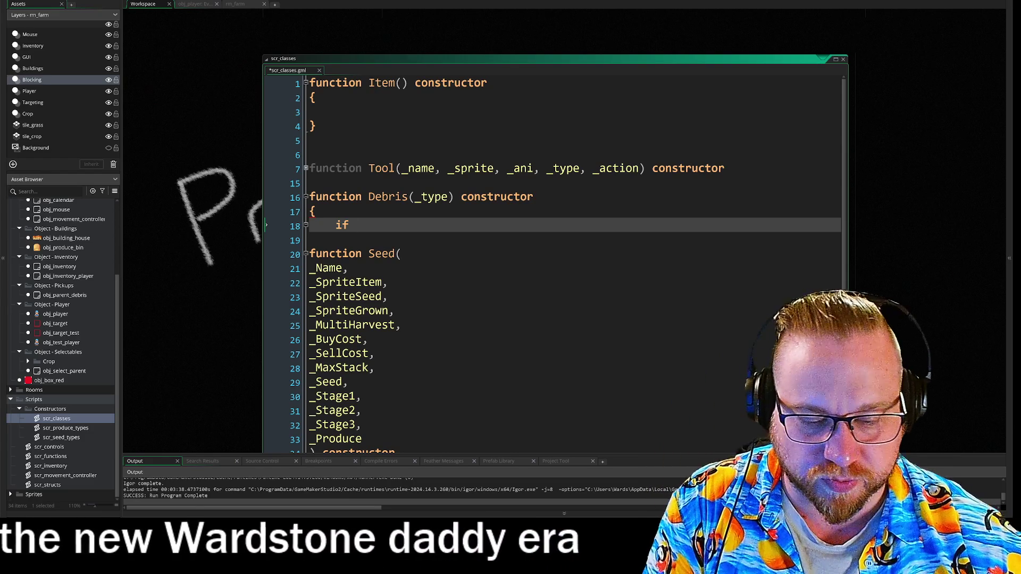
pyautogui.press('Return')
pyautogui.press('Return')
pyautogui.write('}')
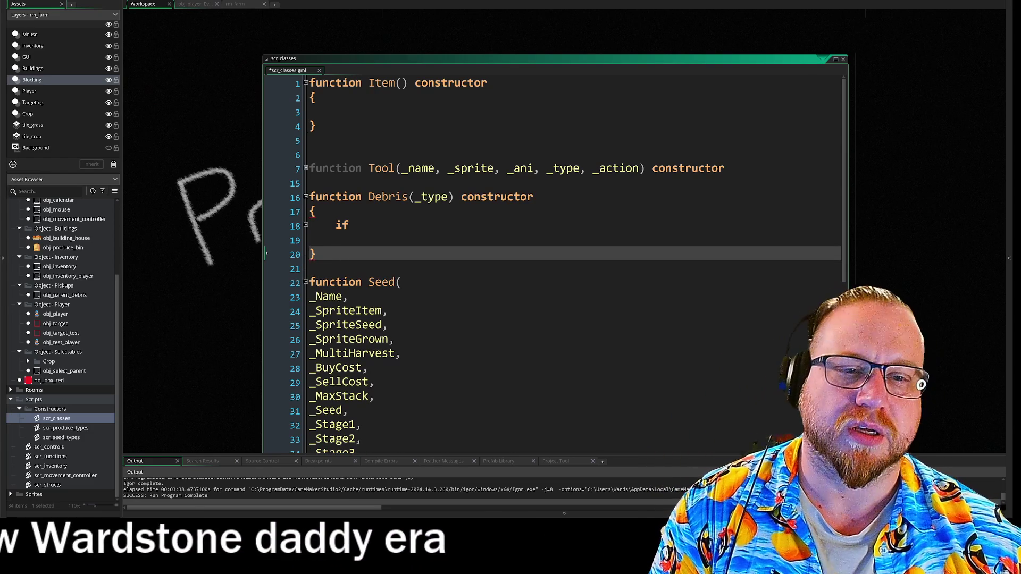
pyautogui.press('Up')
pyautogui.press('Up')
pyautogui.press('End')
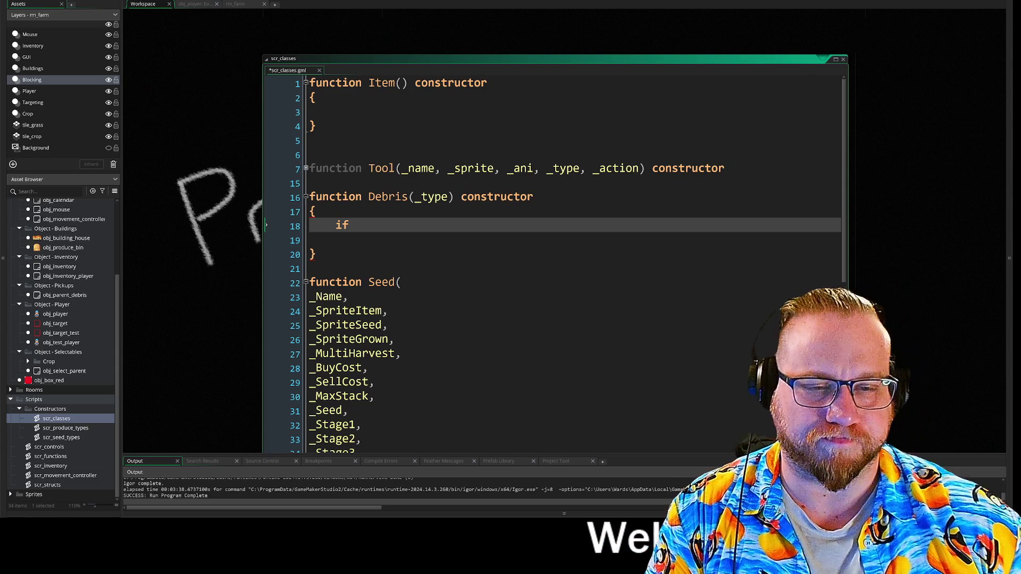
# - Complete the condition as if _type == "Wood" and open its block with a brace
pyautogui.scroll(-3, 554, 265)
pyautogui.scroll(3, 554, 265)
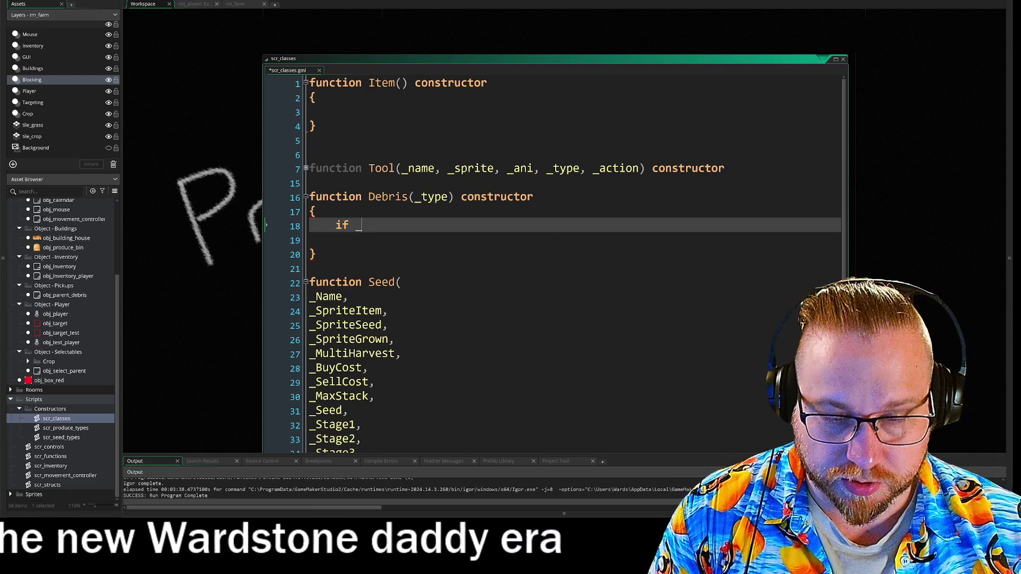
pyautogui.write('_type')
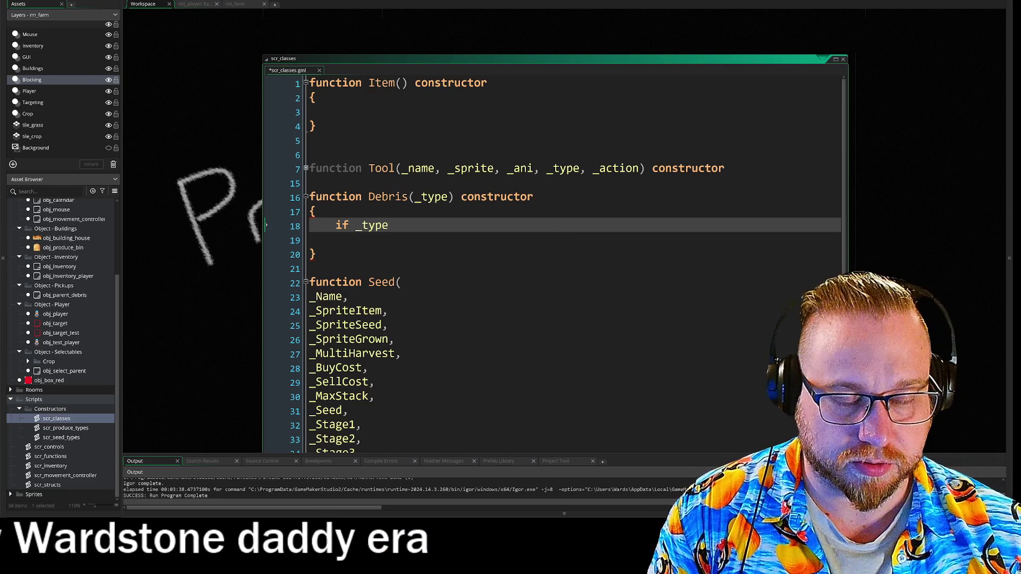
pyautogui.write(' ==')
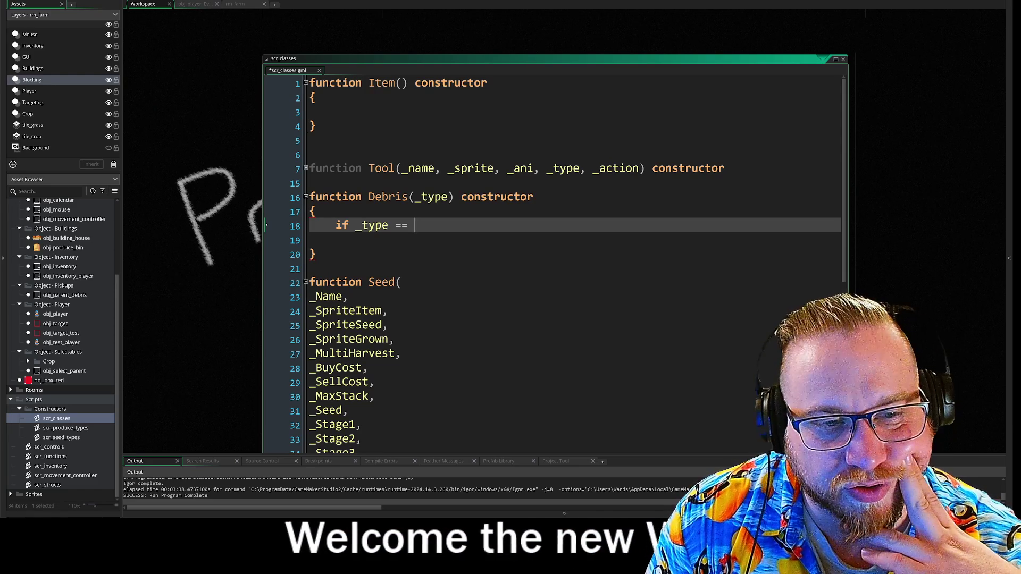
pyautogui.write('"')
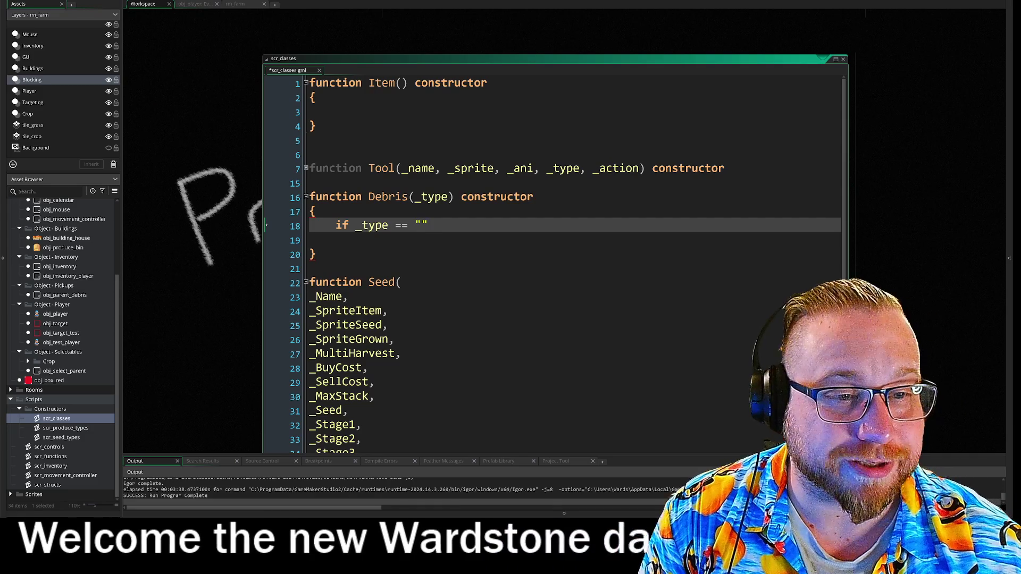
pyautogui.write('Wood')
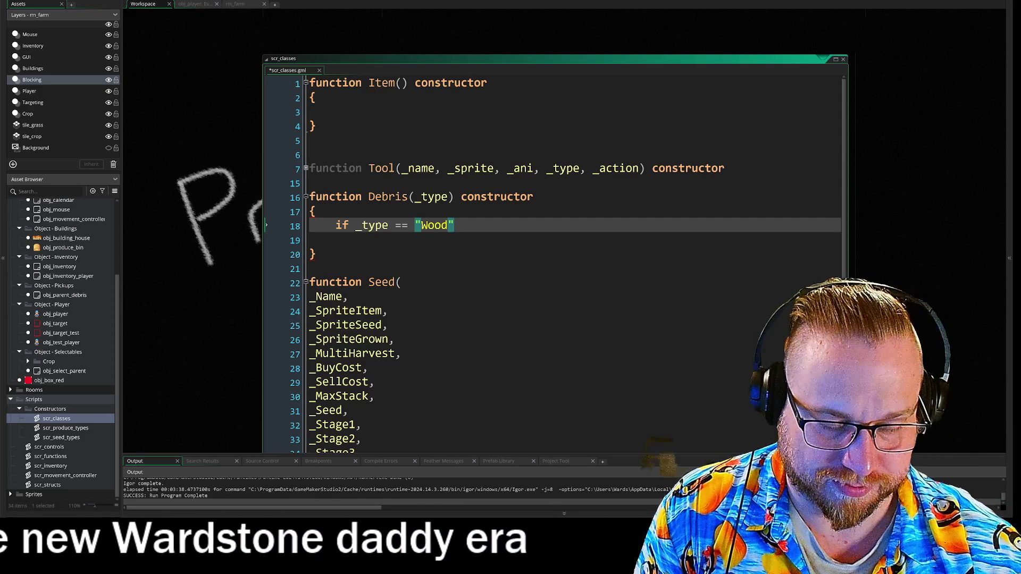
pyautogui.press('Return')
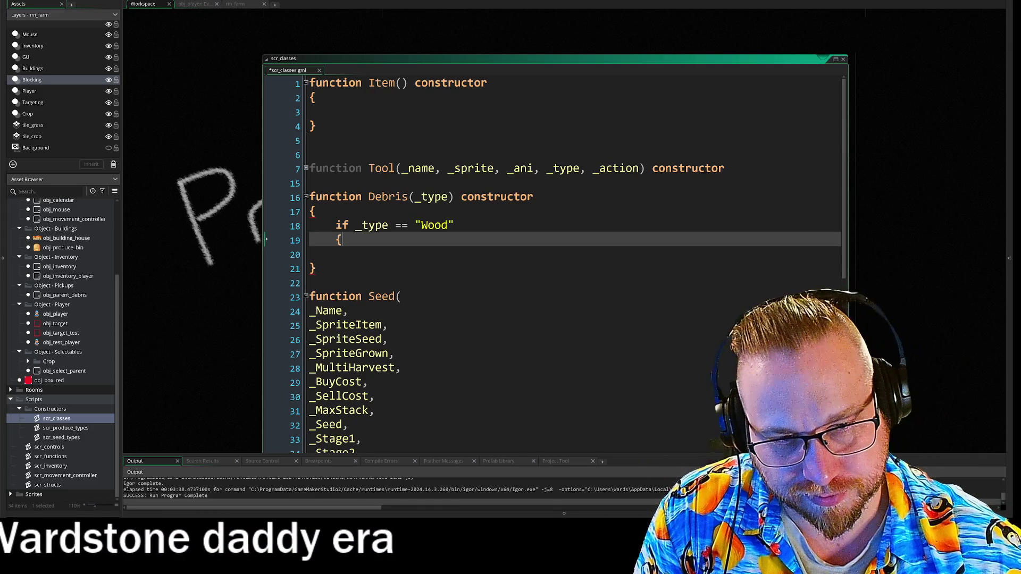
pyautogui.write('{')
pyautogui.press('Return')
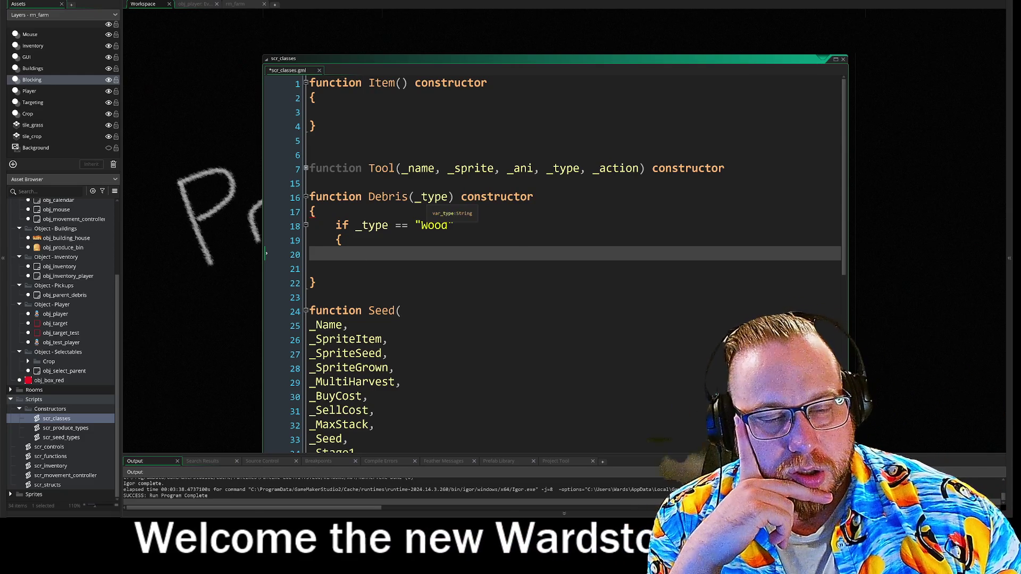
pyautogui.click(416, 197)
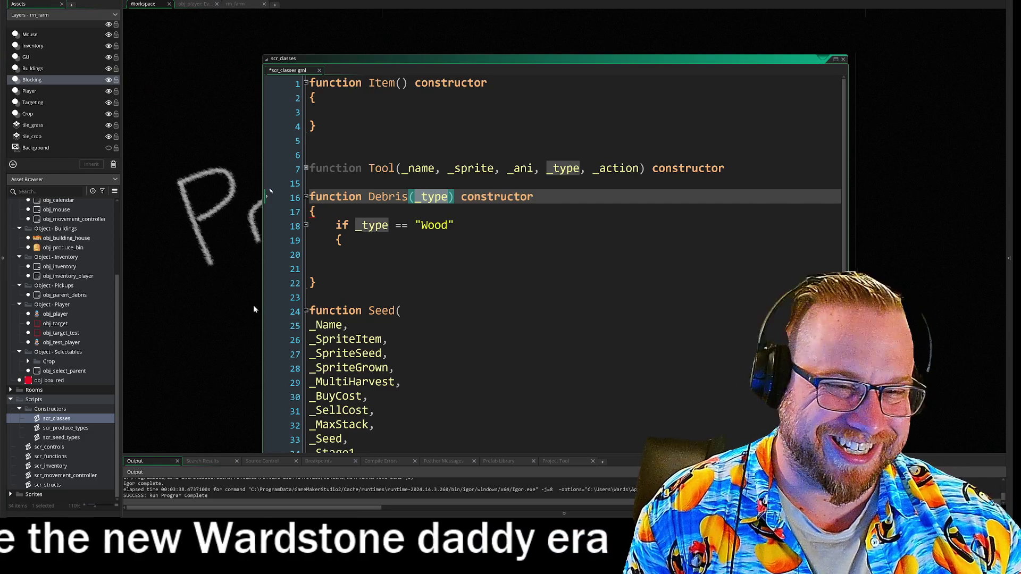
# - Delete the Wood check, rename the Debris parameter to _axe, then view obj_player's tool list
pyautogui.click(434, 197)
pyautogui.moveTo(343, 240); pyautogui.dragTo(336, 229)
pyautogui.press('BackSpace')
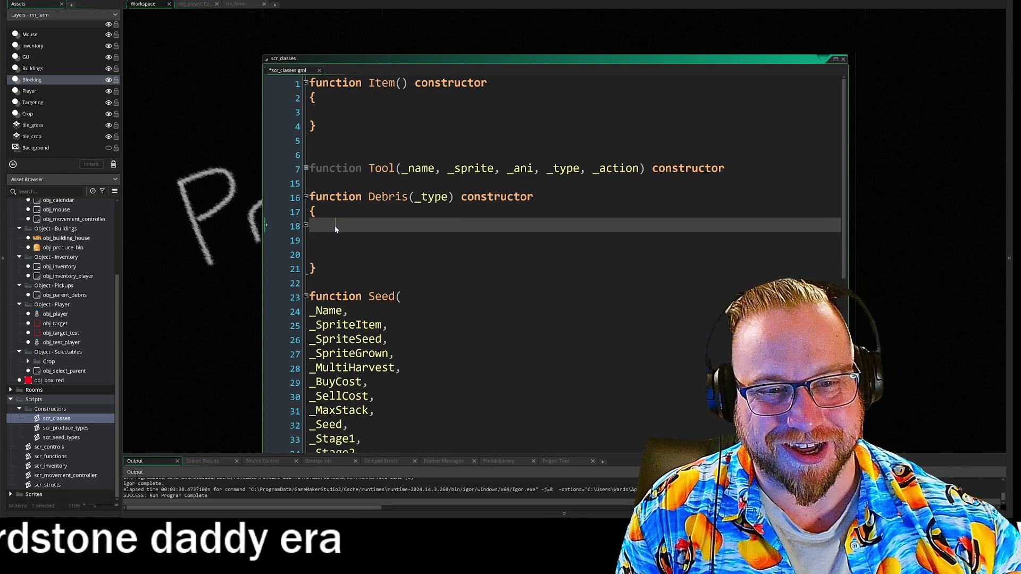
pyautogui.click(271, 192)
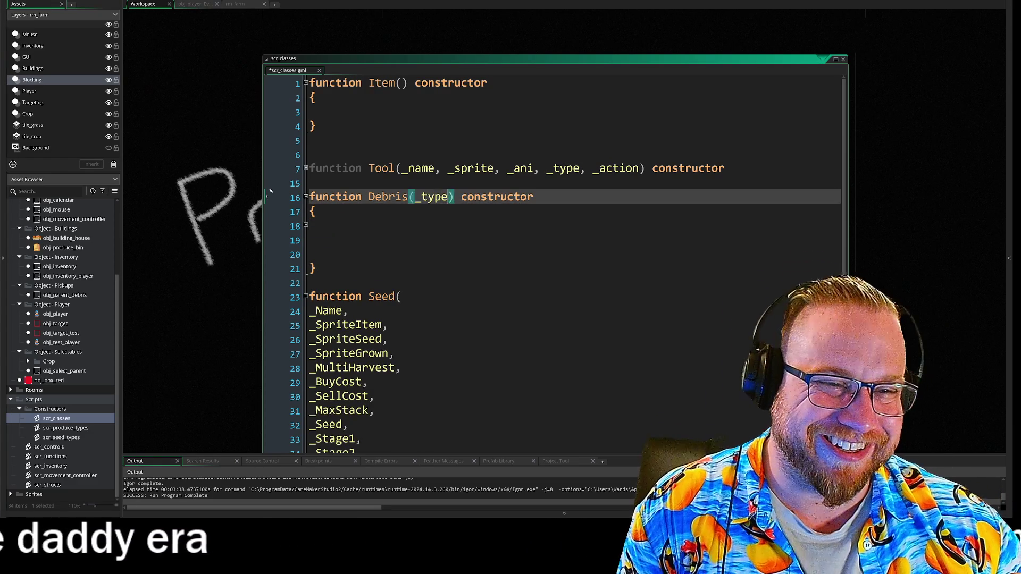
pyautogui.write('_')
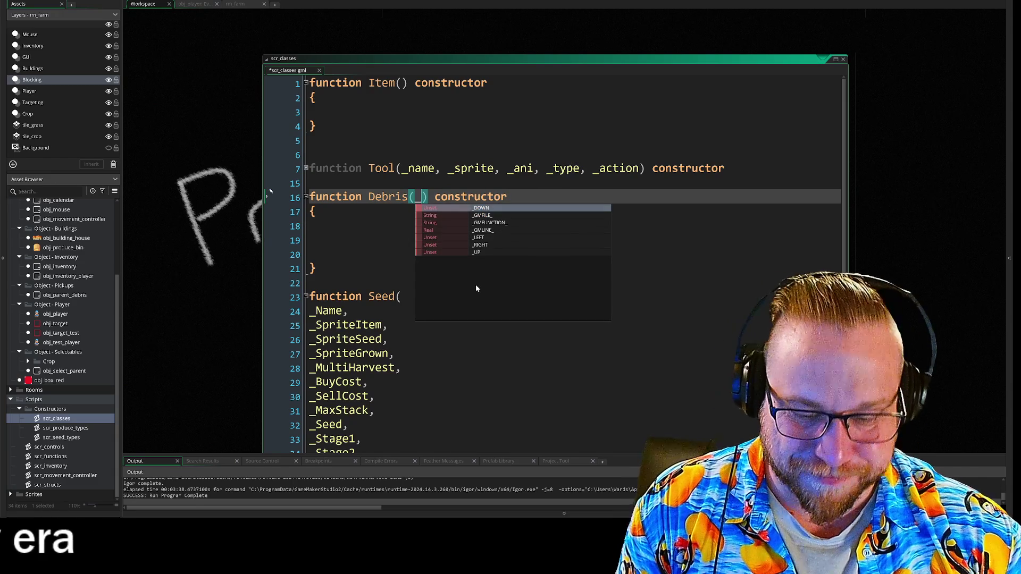
pyautogui.write('axe')
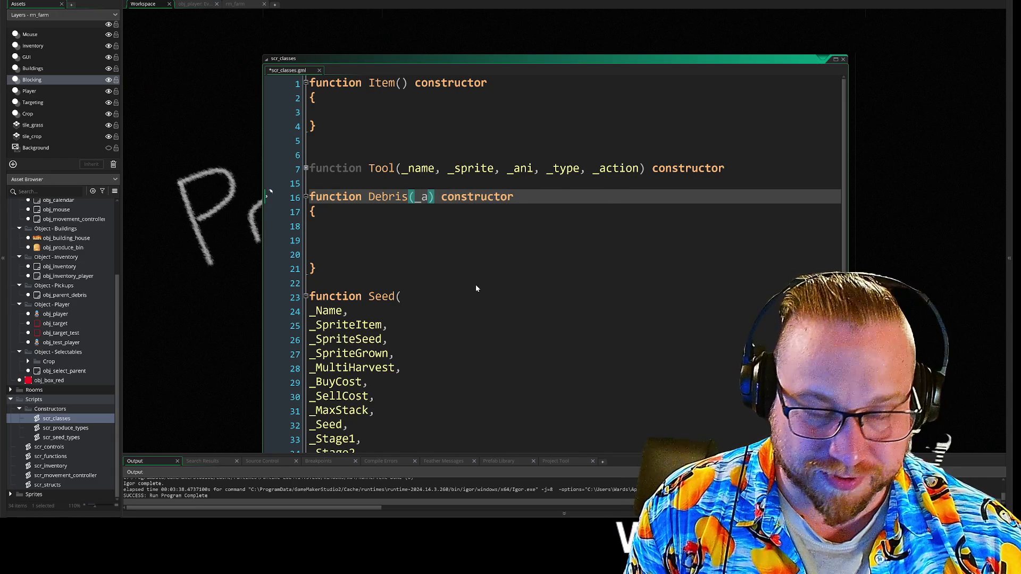
pyautogui.write(',')
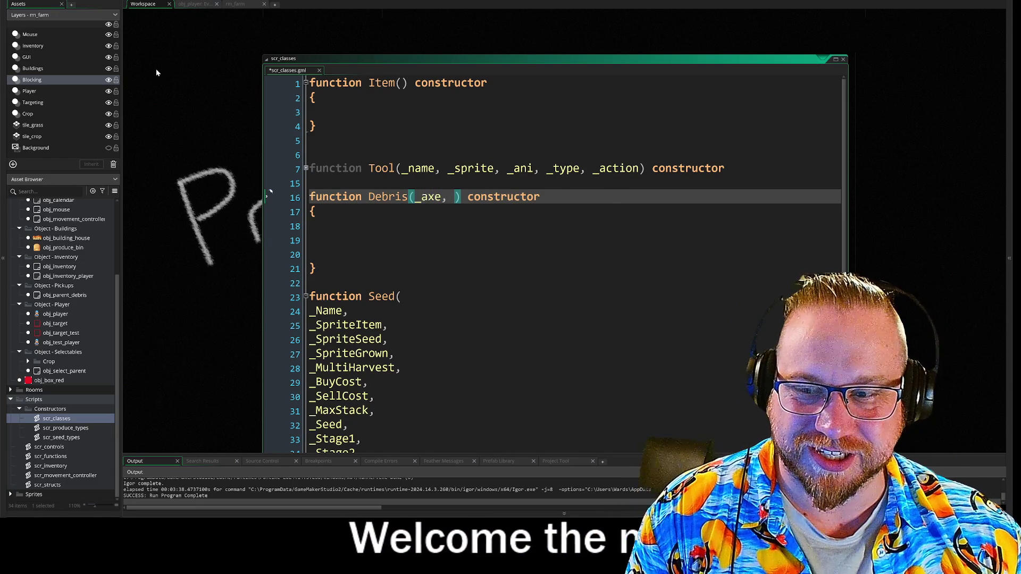
pyautogui.scroll(3, 54, 266)
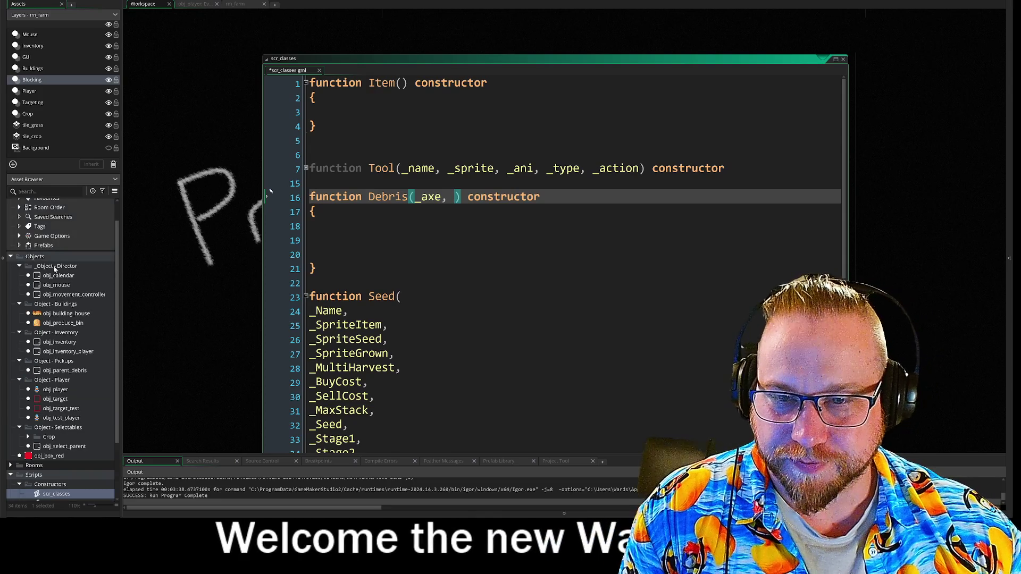
pyautogui.click(200, 5)
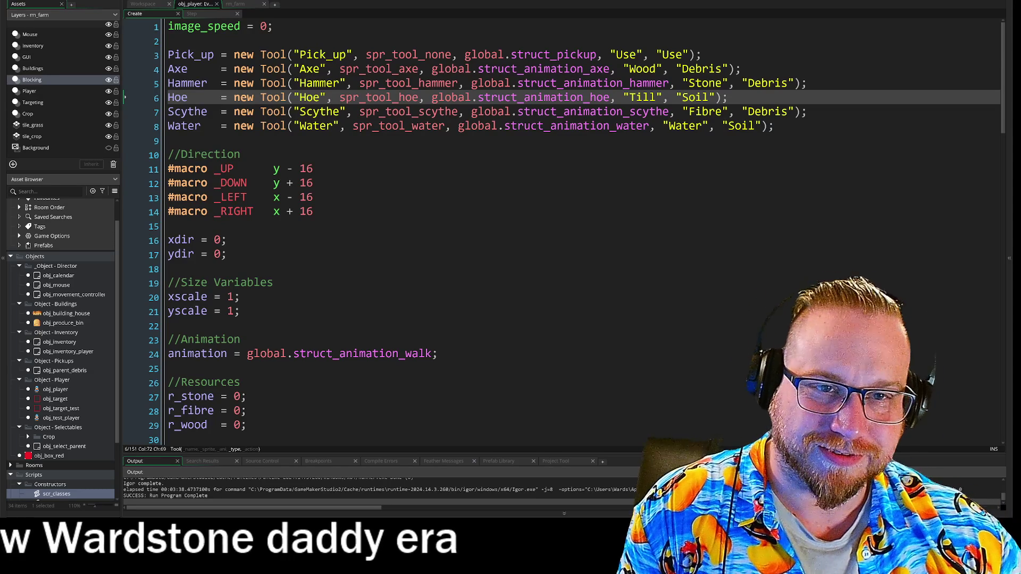
# - Compare the Pick_up and Hammer tool definitions in obj_player with the Debris parameter list
pyautogui.click(307, 54)
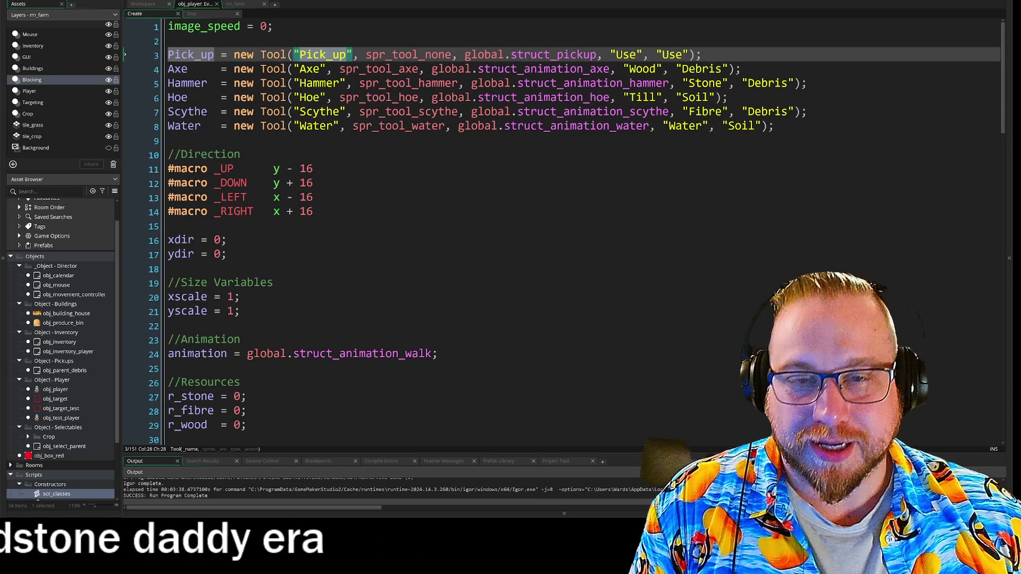
pyautogui.click(147, 5)
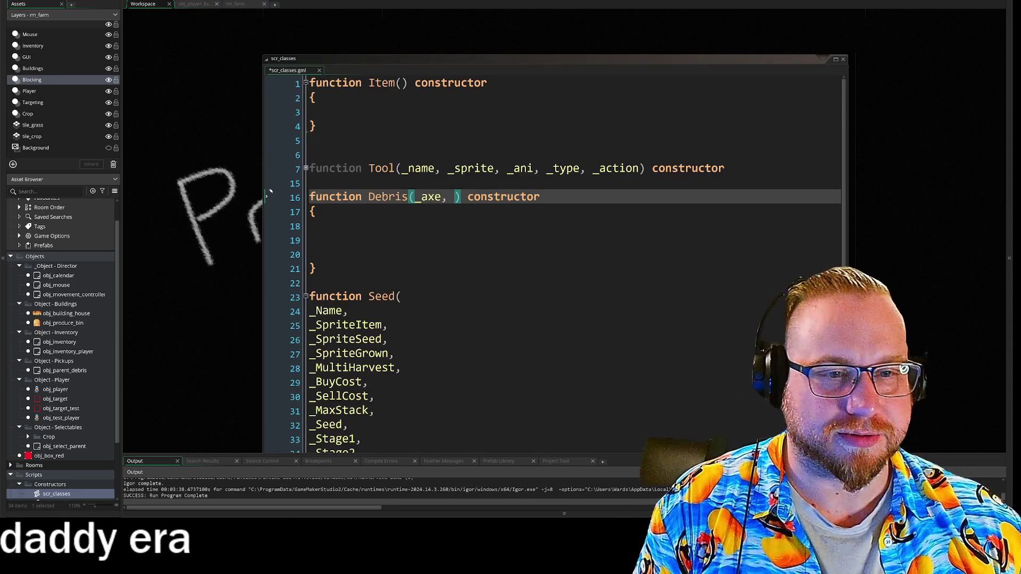
pyautogui.click(270, 192)
pyautogui.write('_Pick_up,')
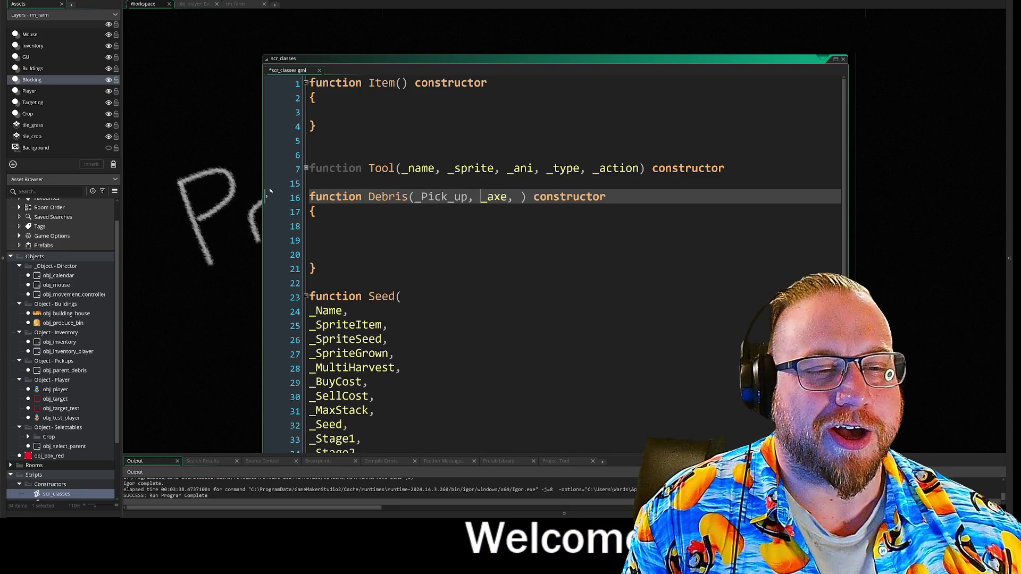
pyautogui.click(195, 5)
pyautogui.click(338, 83)
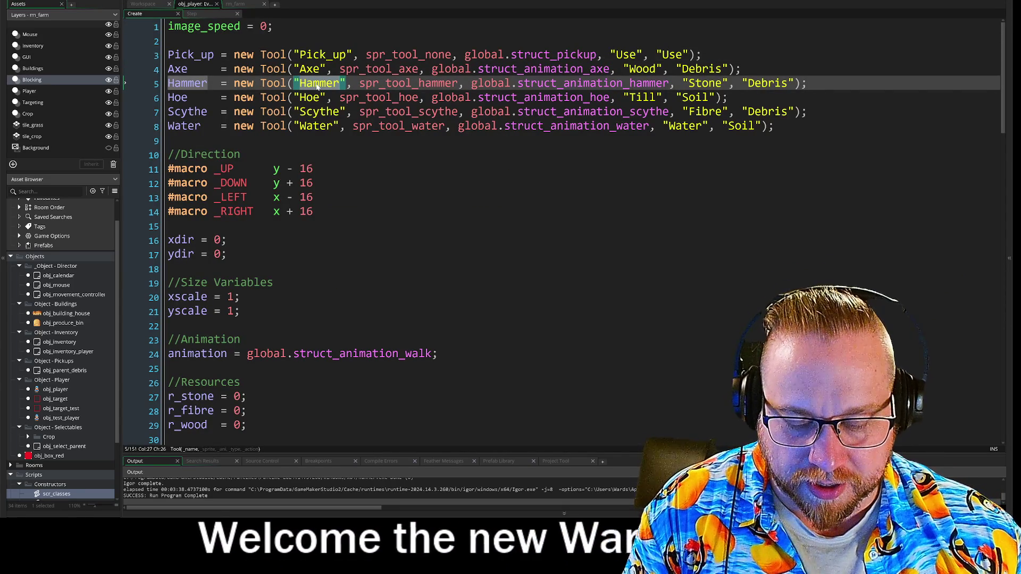
pyautogui.click(150, 5)
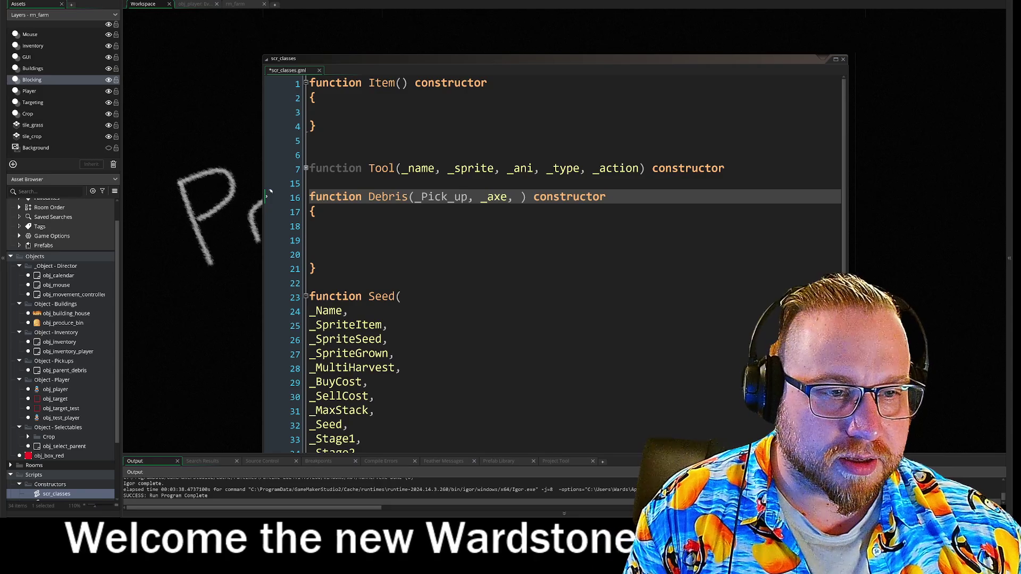
pyautogui.click(270, 192)
pyautogui.write('p')
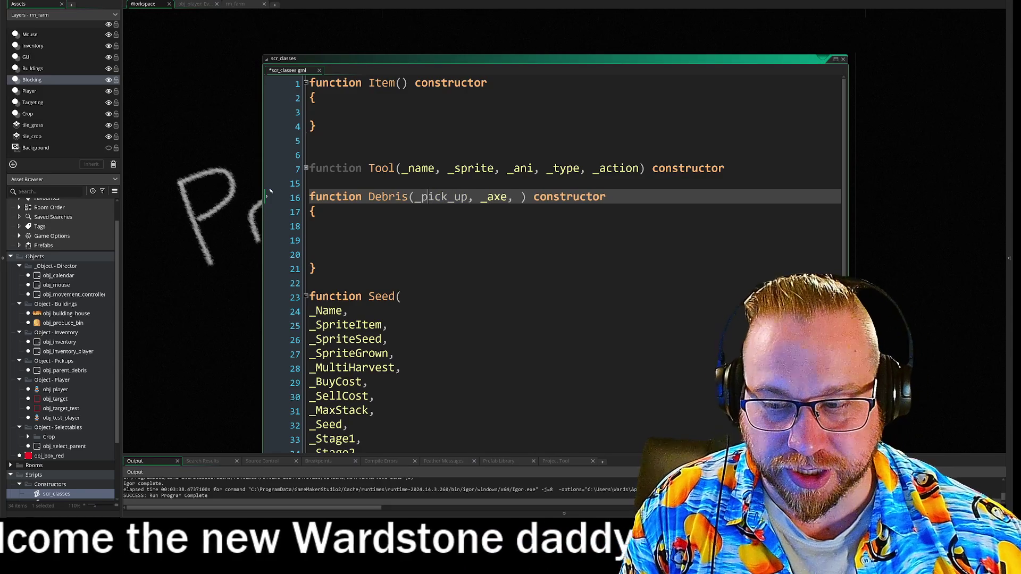
# - Add a _hammer parameter after _axe in Debris, checking the Hoe definition in obj_player
pyautogui.press('Right')
pyautogui.press('Right')
pyautogui.press('Right')
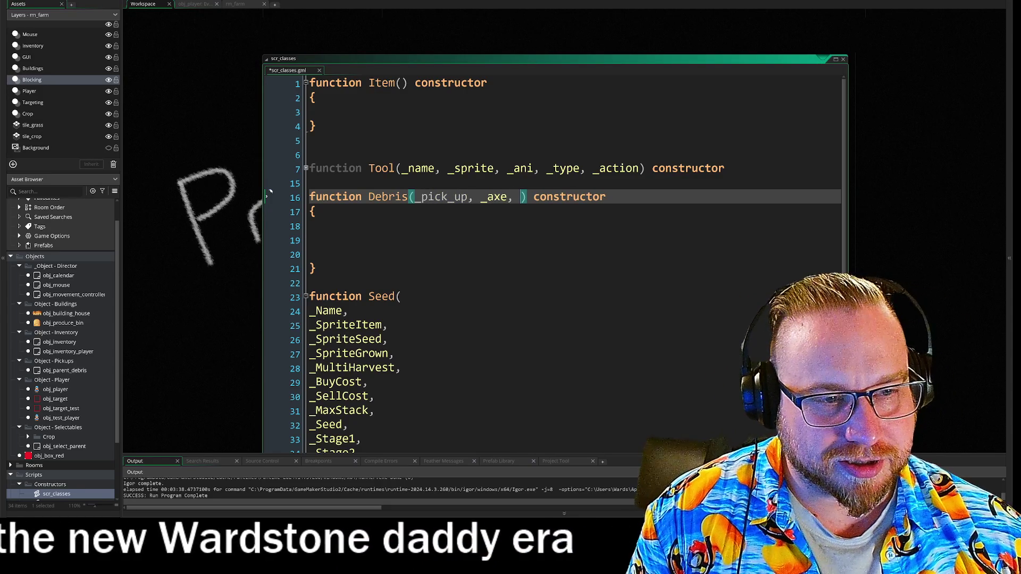
pyautogui.write('_')
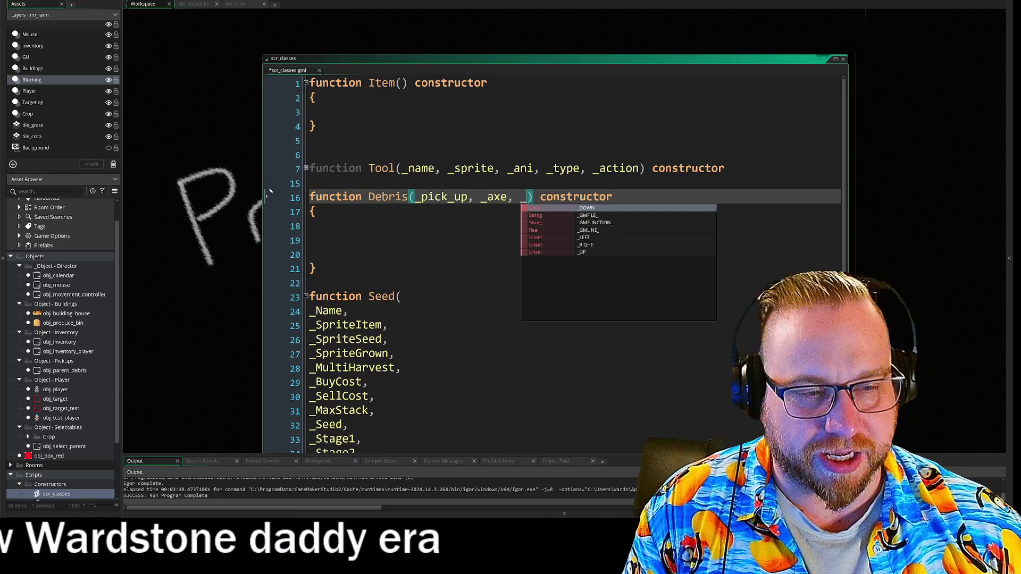
pyautogui.write('Hammer')
pyautogui.press('Left')
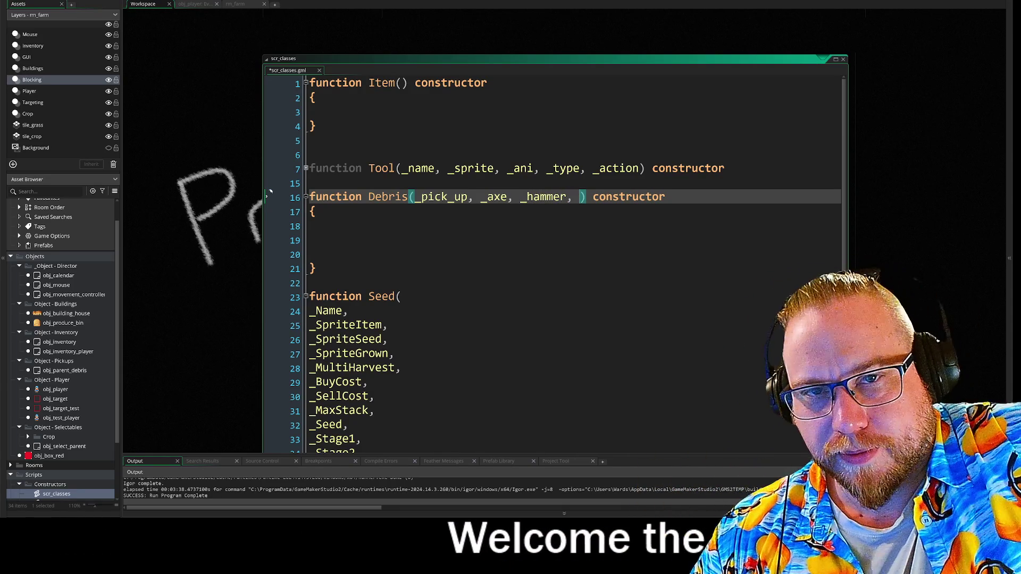
pyautogui.click(190, 4)
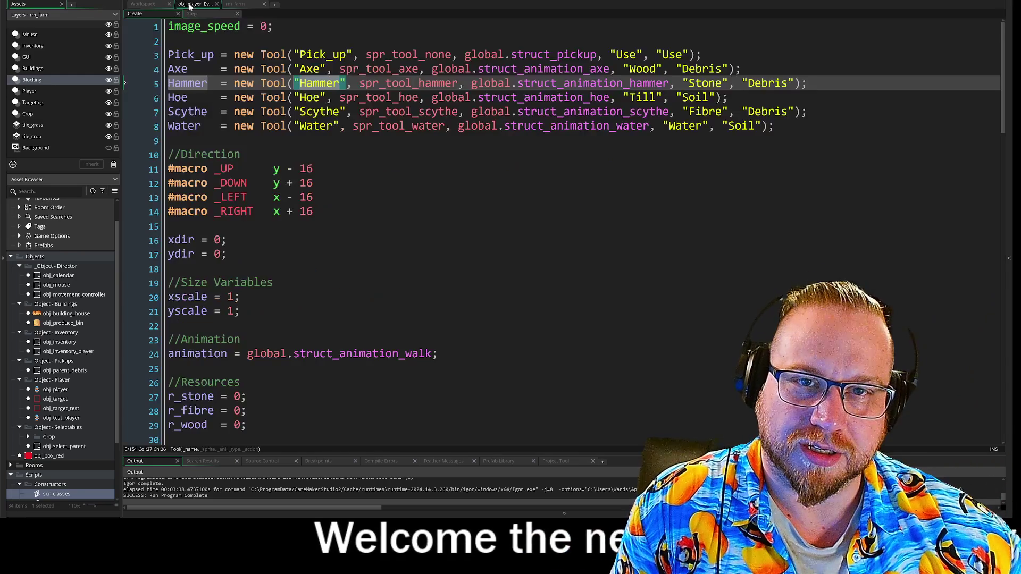
pyautogui.moveTo(194, 26)
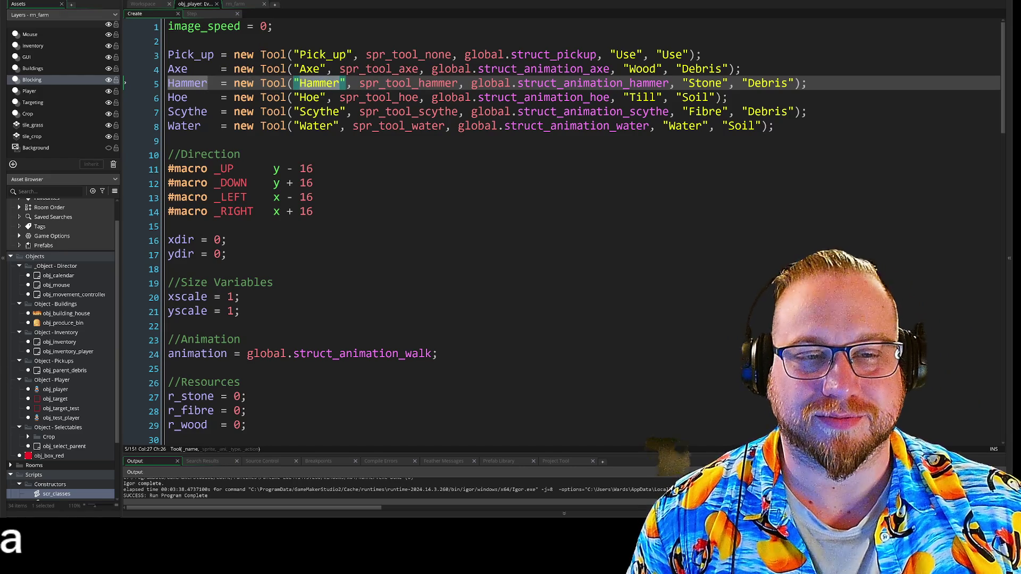
pyautogui.click(313, 98)
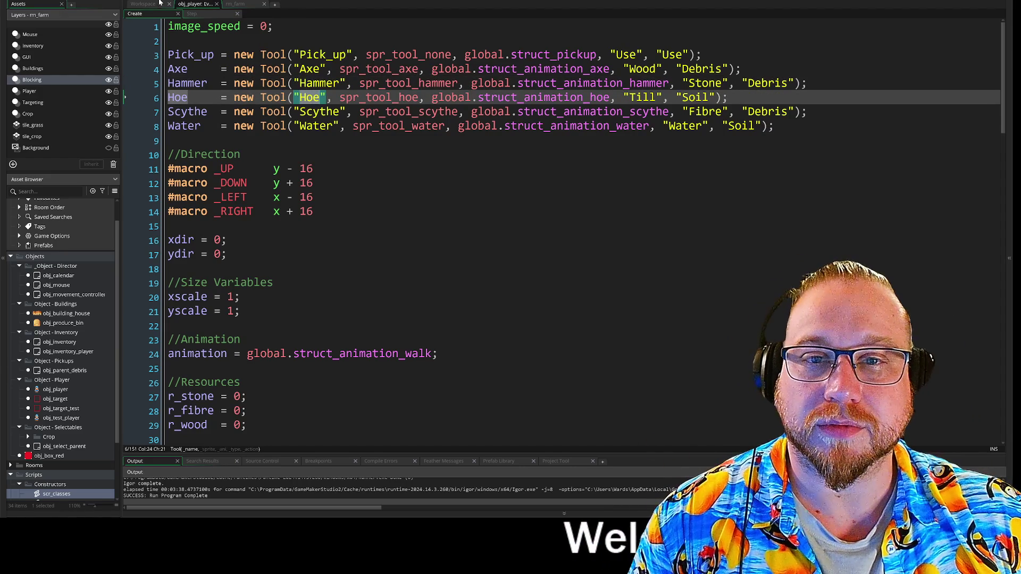
pyautogui.click(160, 4)
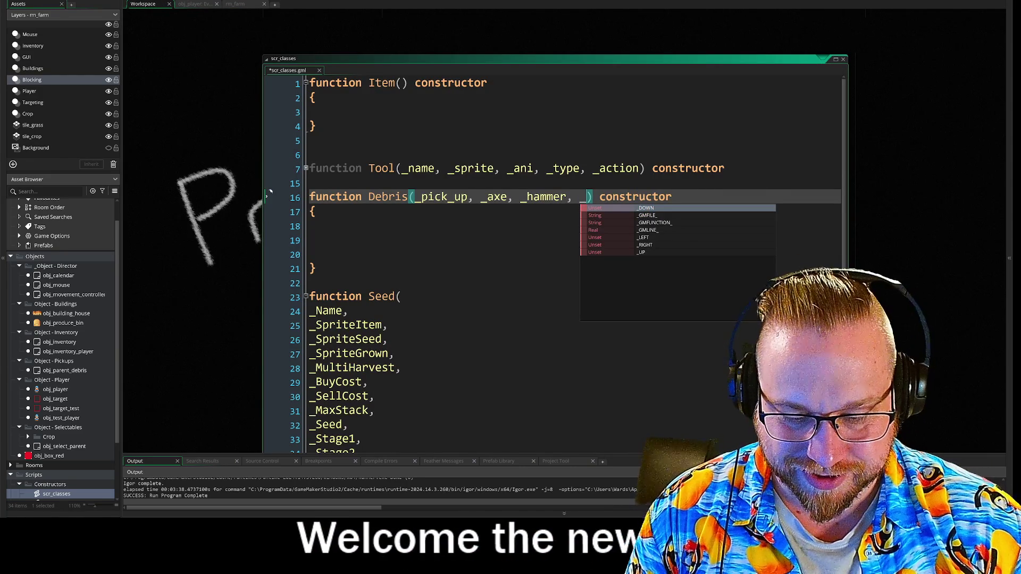
# - Append _hoe, _scythe and _water to the Debris parameters, matching tool names in obj_player
pyautogui.write('hoe,')
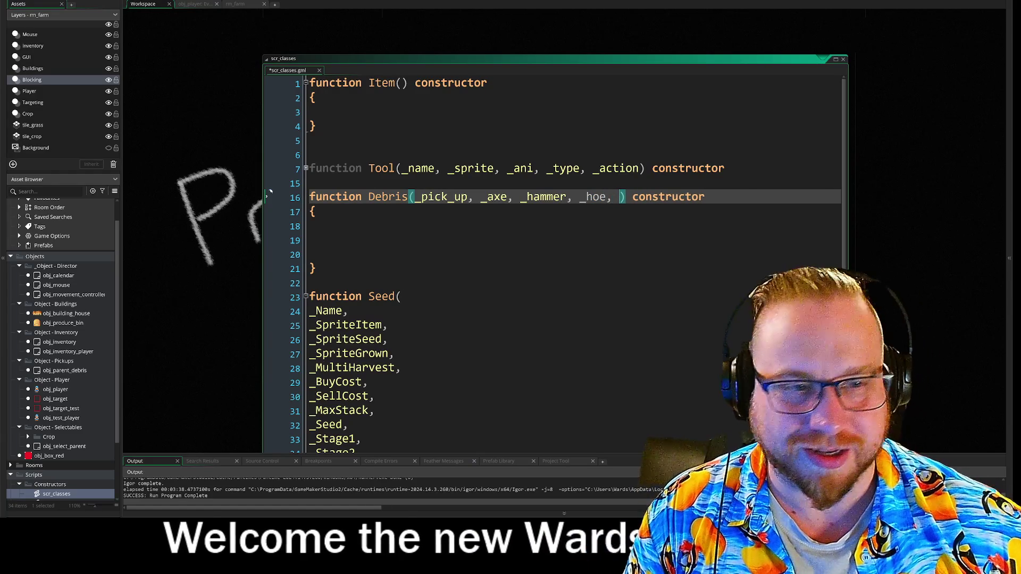
pyautogui.click(191, 4)
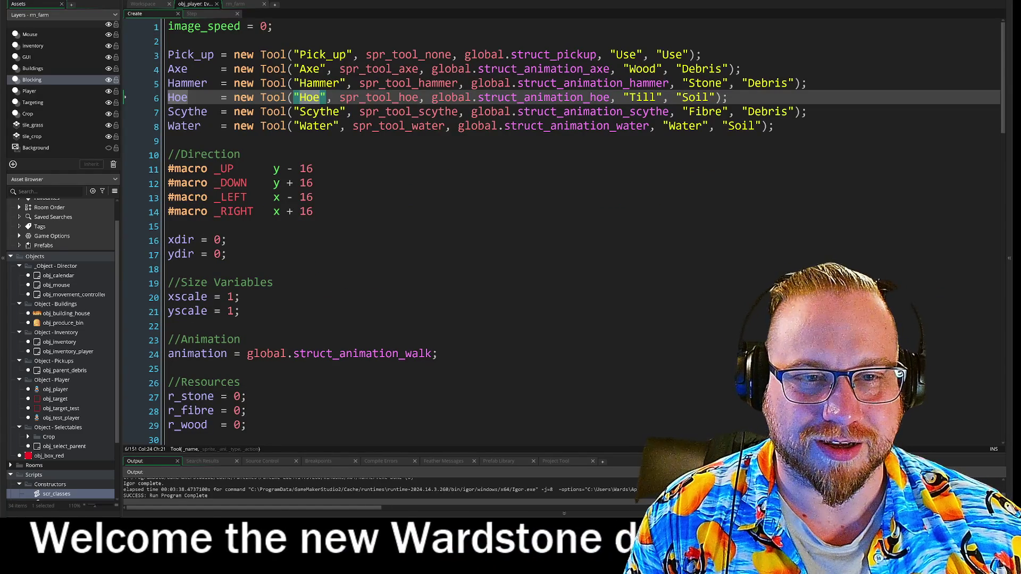
pyautogui.doubleClick(338, 112)
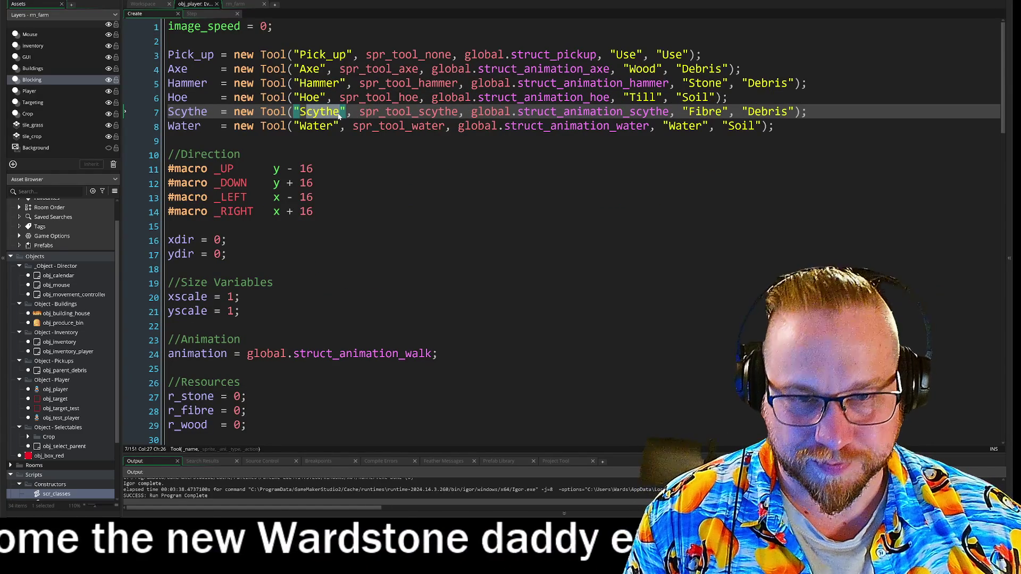
pyautogui.hotkey('ctrl', 'Tab')
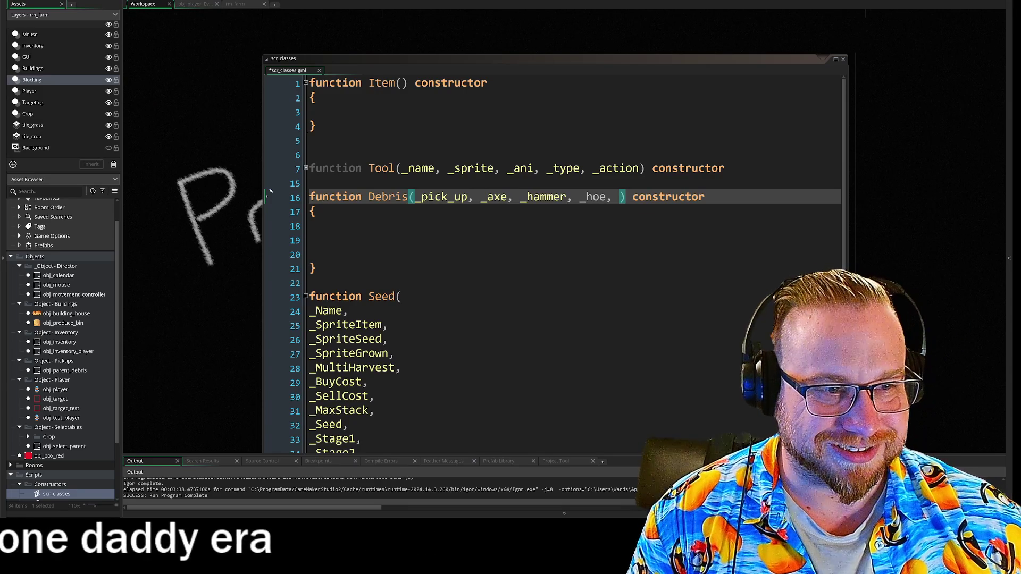
pyautogui.write('_')
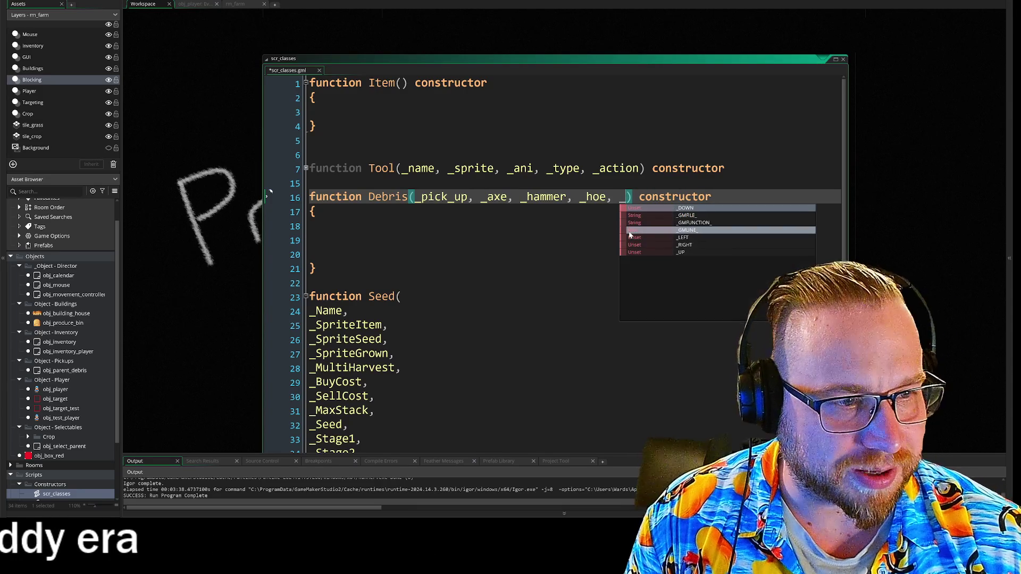
pyautogui.write('cythe')
pyautogui.press('Left')
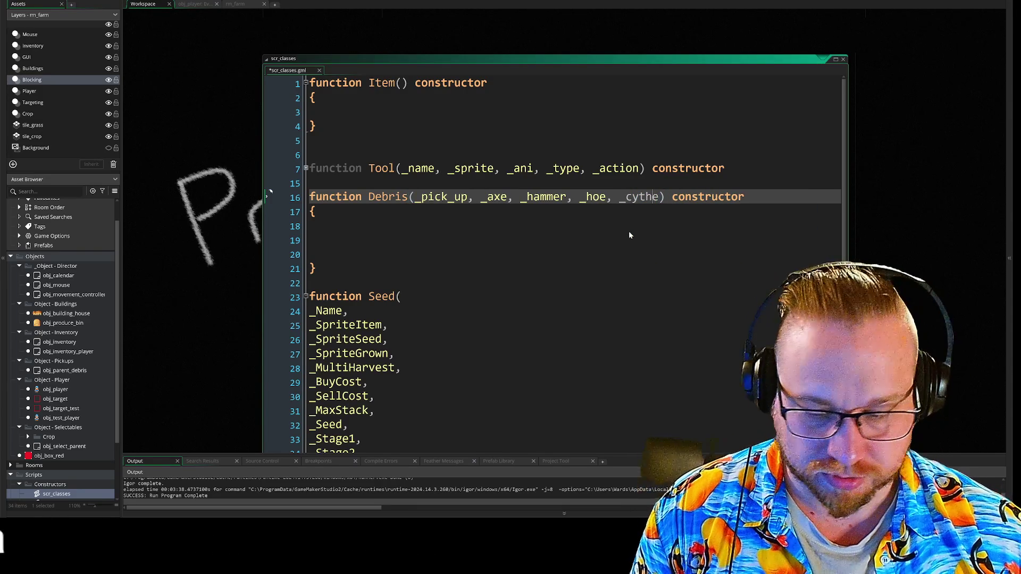
pyautogui.write('s')
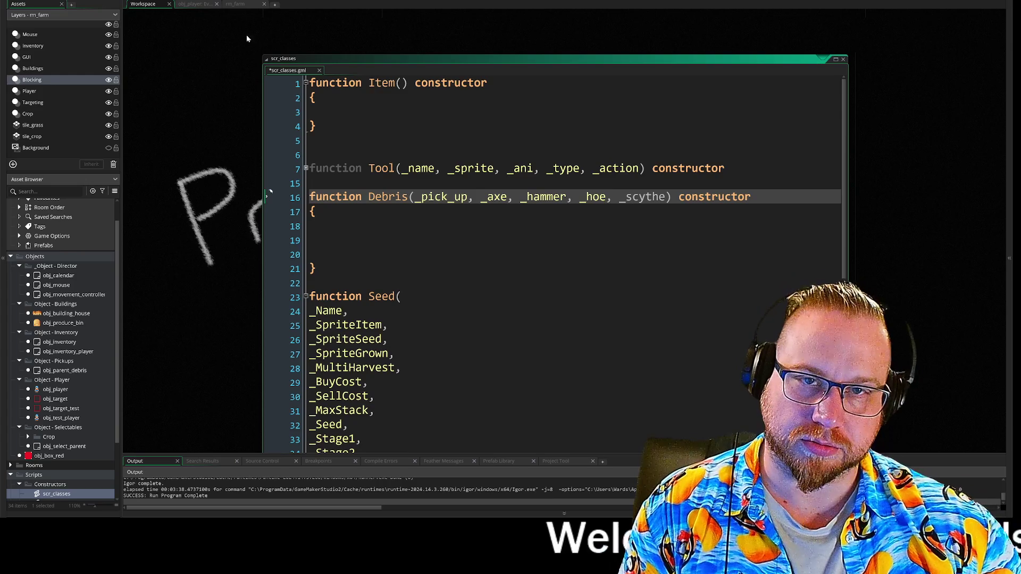
pyautogui.click(192, 4)
pyautogui.click(307, 126)
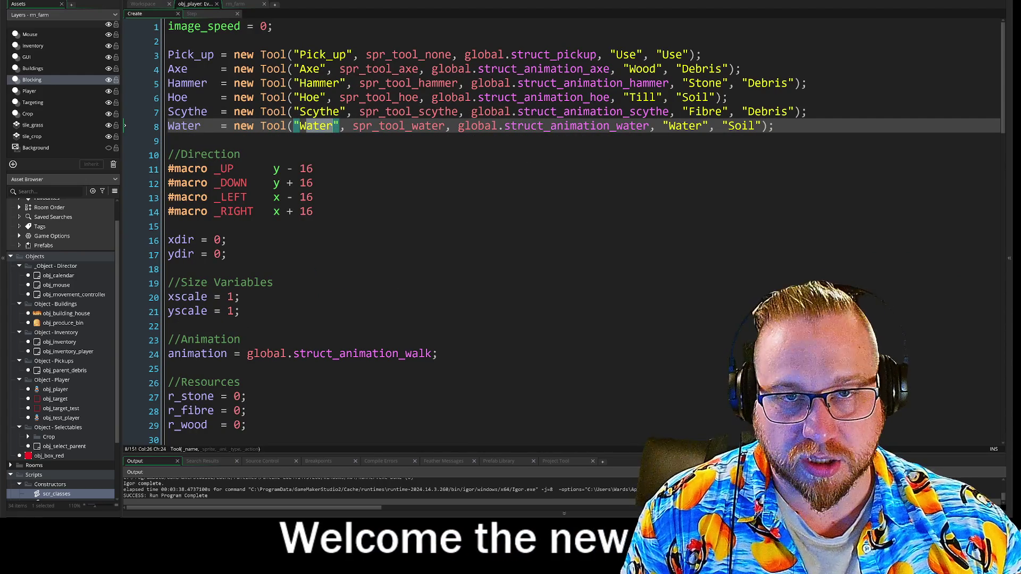
pyautogui.click(142, 4)
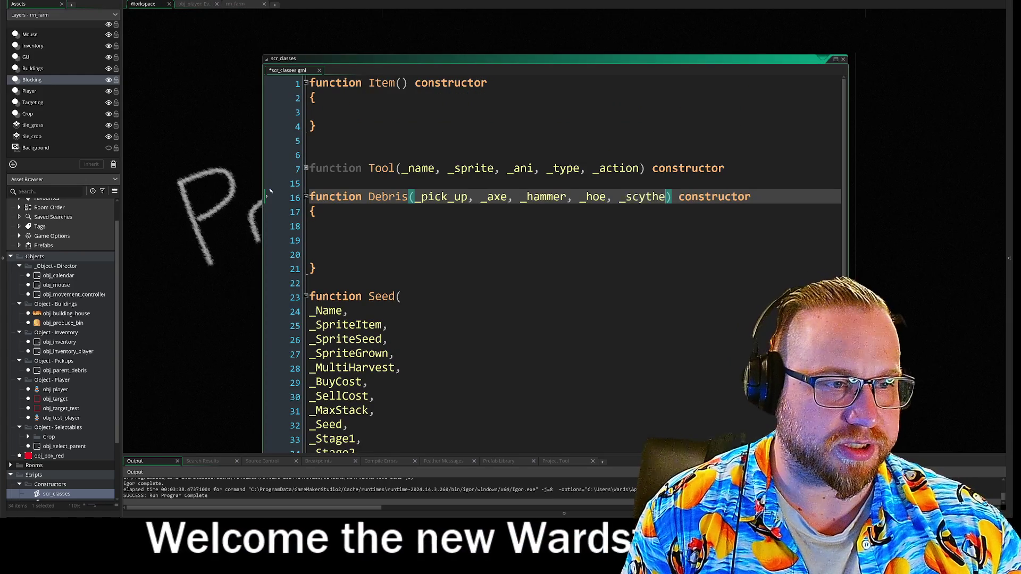
pyautogui.write(', _')
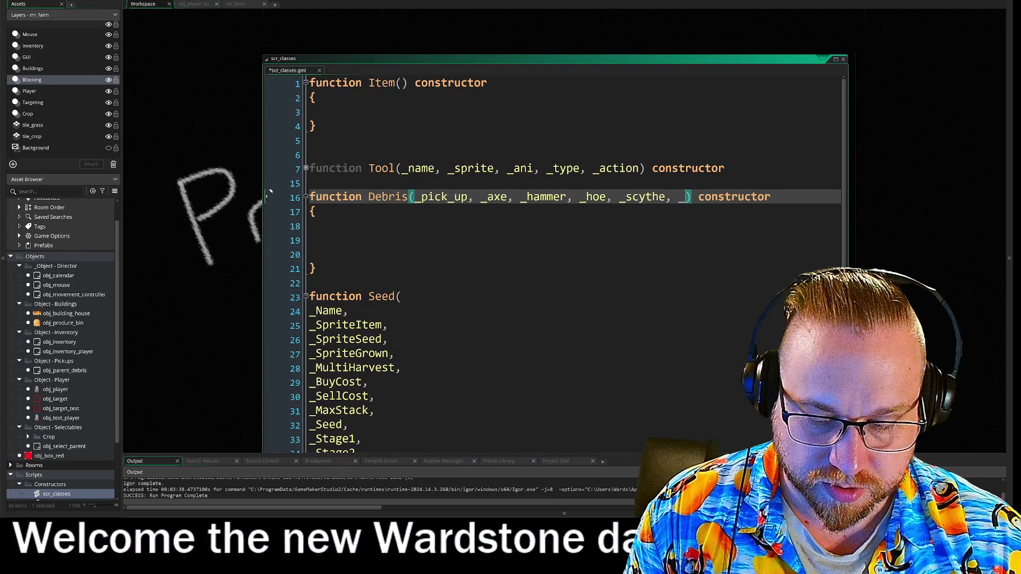
pyautogui.write('water')
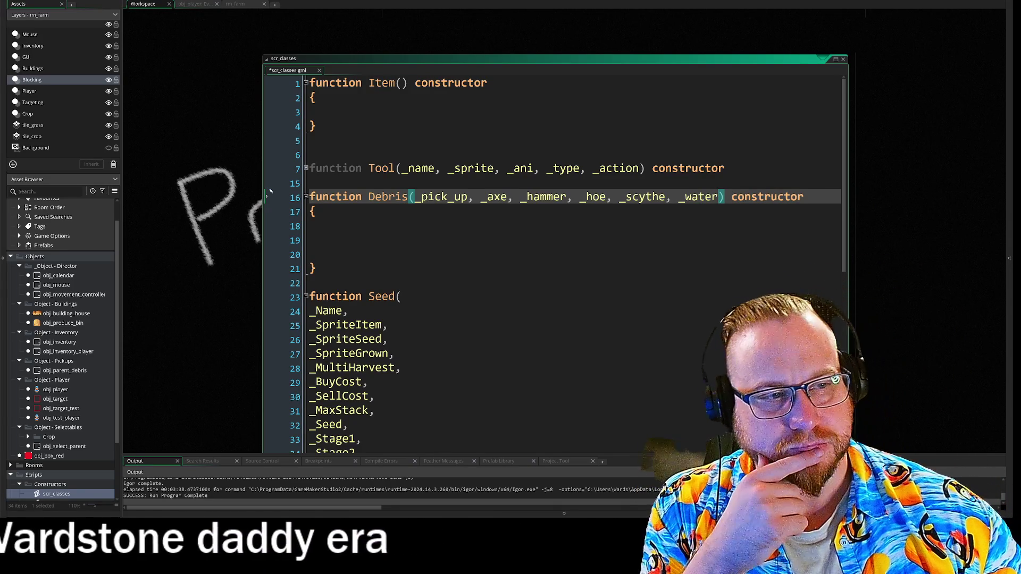
pyautogui.press('Down')
pyautogui.press('Down')
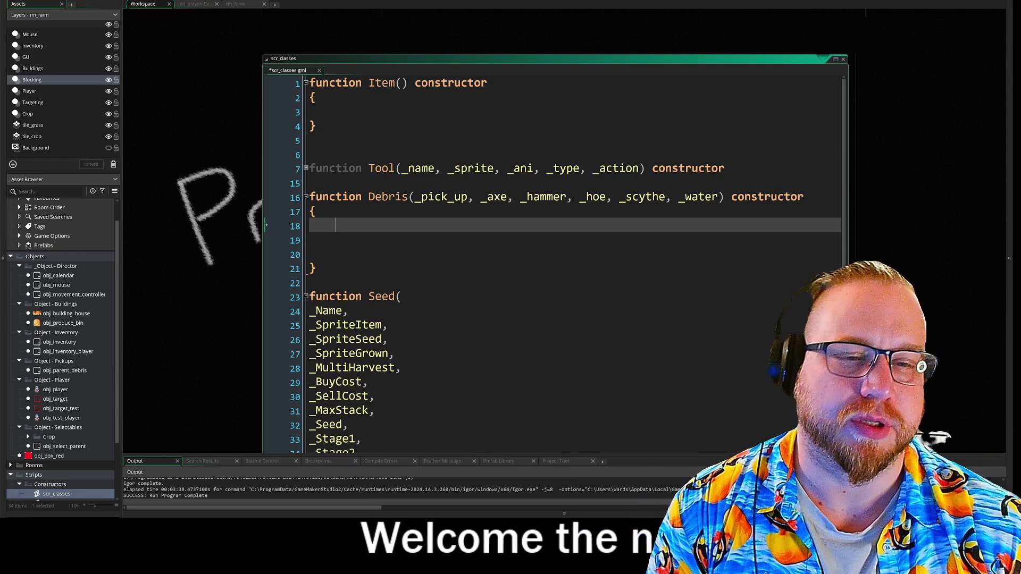
# - Type 'if _p' on the first line of the Debris constructor body
pyautogui.write('if')
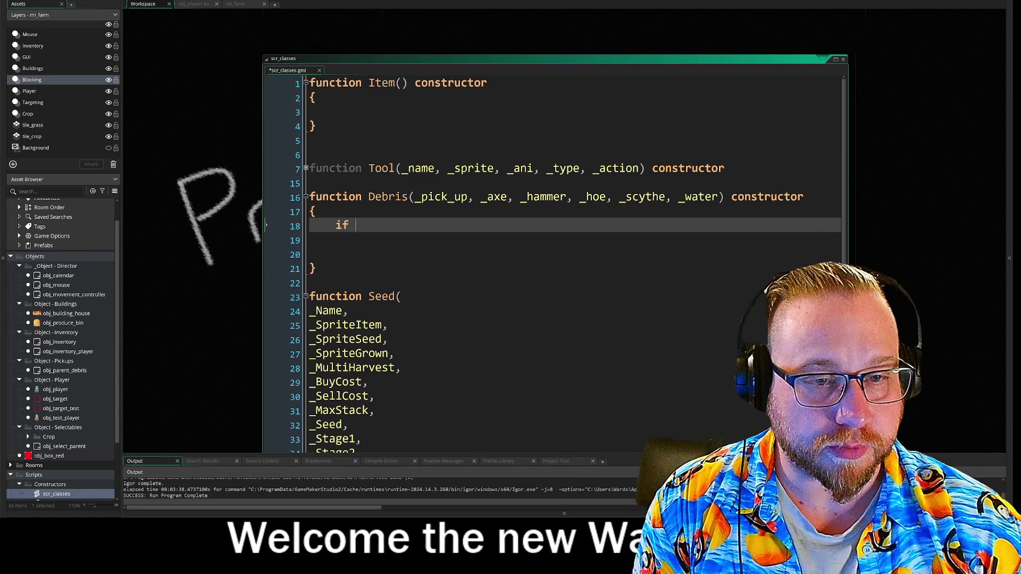
pyautogui.write(' _p')
# - Complete the line as 'if _pick_up' and remove the stray = after it
pyautogui.press('Return')
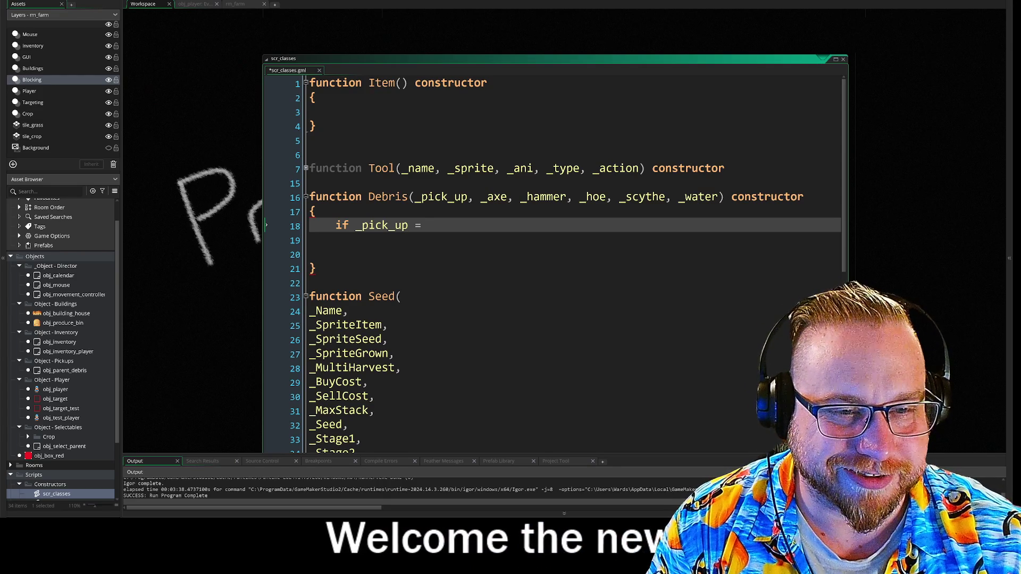
pyautogui.write('=')
pyautogui.press('BackSpace')
pyautogui.press('BackSpace')
pyautogui.press('BackSpace')
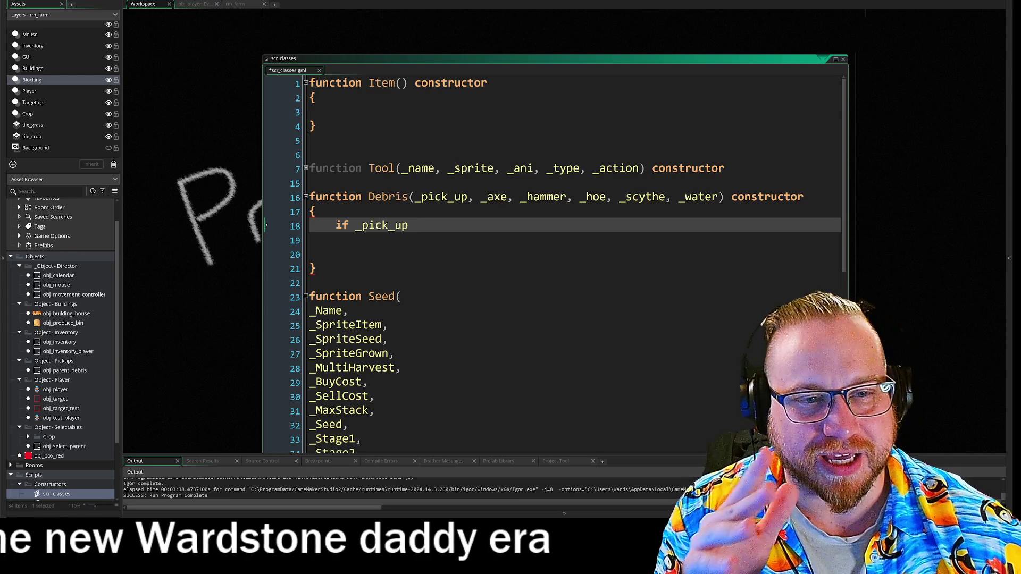
# - Close the obj_player events editor and scroll the workspace
pyautogui.click(189, 5)
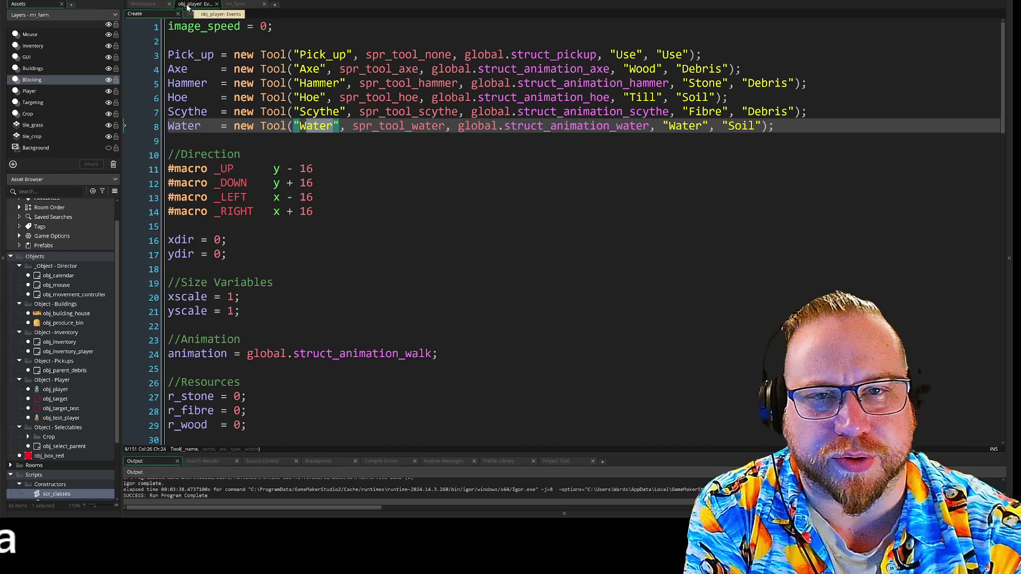
pyautogui.click(216, 4)
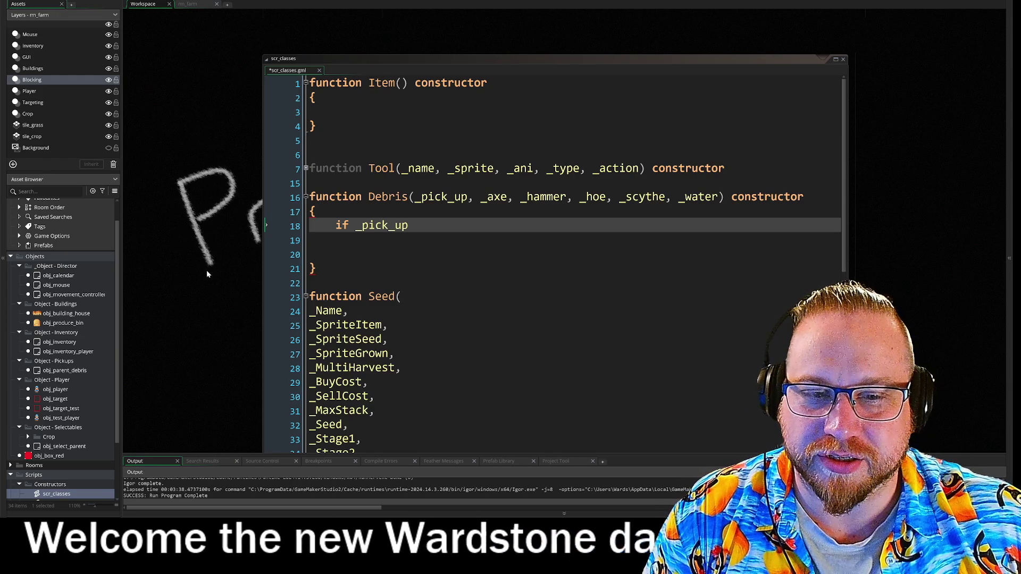
pyautogui.scroll(-2, 225, 252)
pyautogui.scroll(4, 233, 203)
pyautogui.scroll(10, 233, 203)
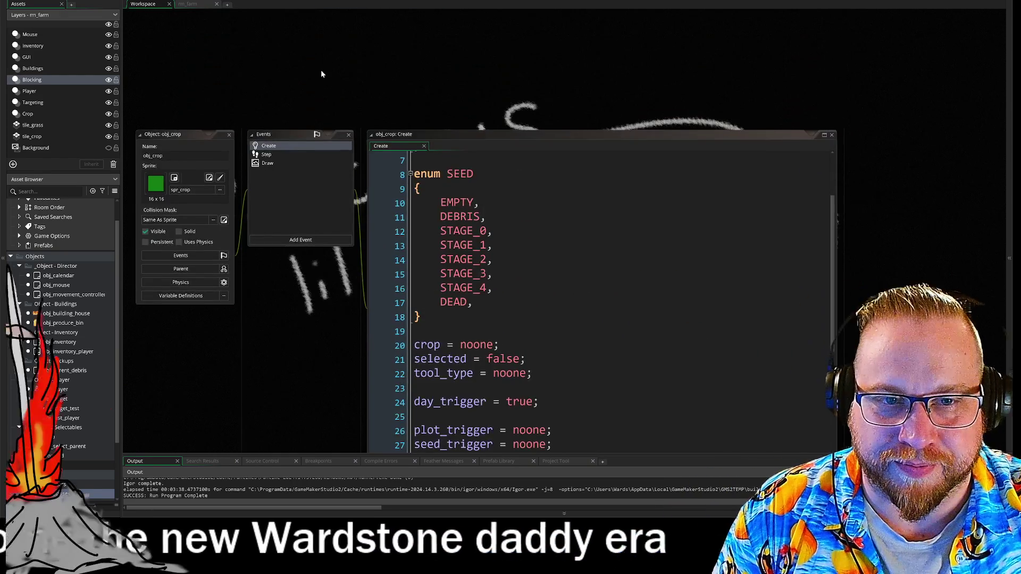
# - Scroll up through the Workspace toward obj_test_player's Create code
pyautogui.scroll(3, 195, 305)
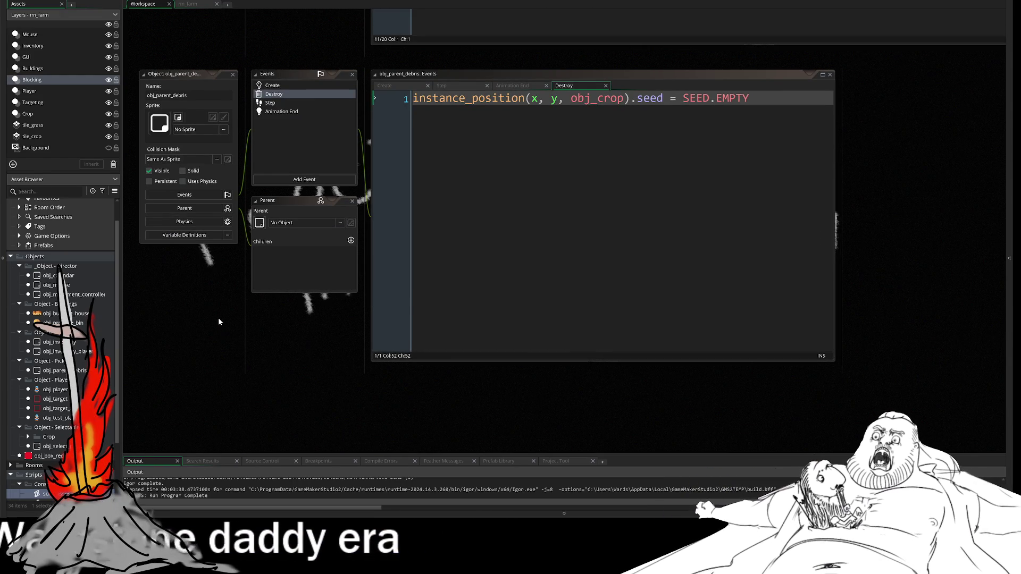
pyautogui.scroll(1, 221, 330)
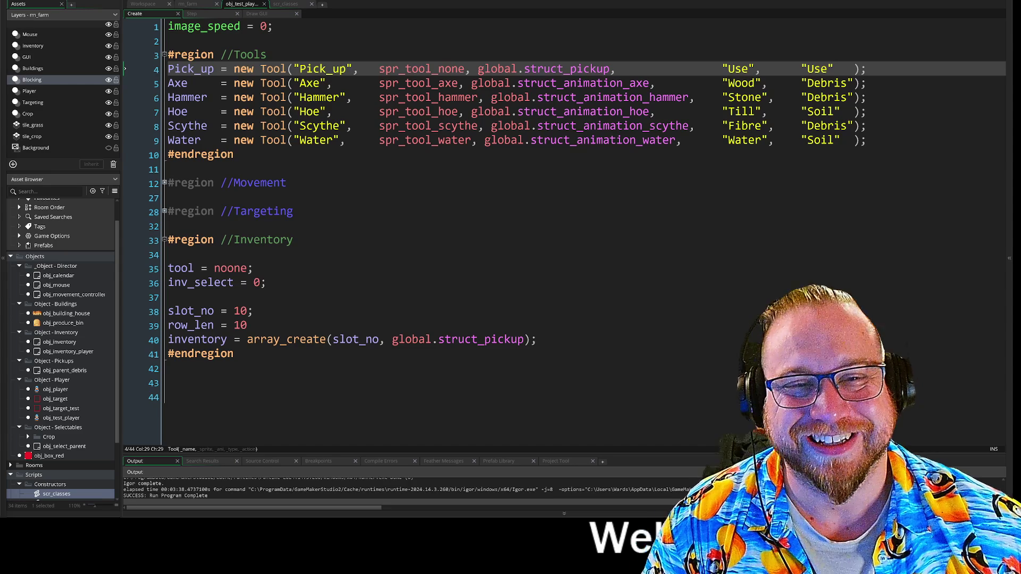
# - Insert an empty line right below the Pick_up-to-Water Tools region in obj_test_player's Create event
pyautogui.click(465, 226)
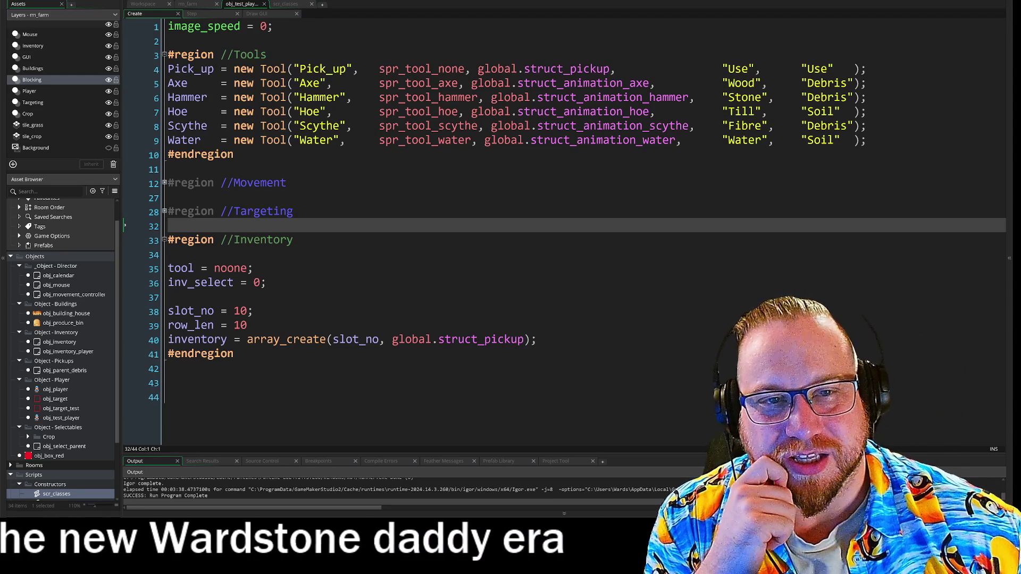
pyautogui.doubleClick(323, 69)
pyautogui.press('Right')
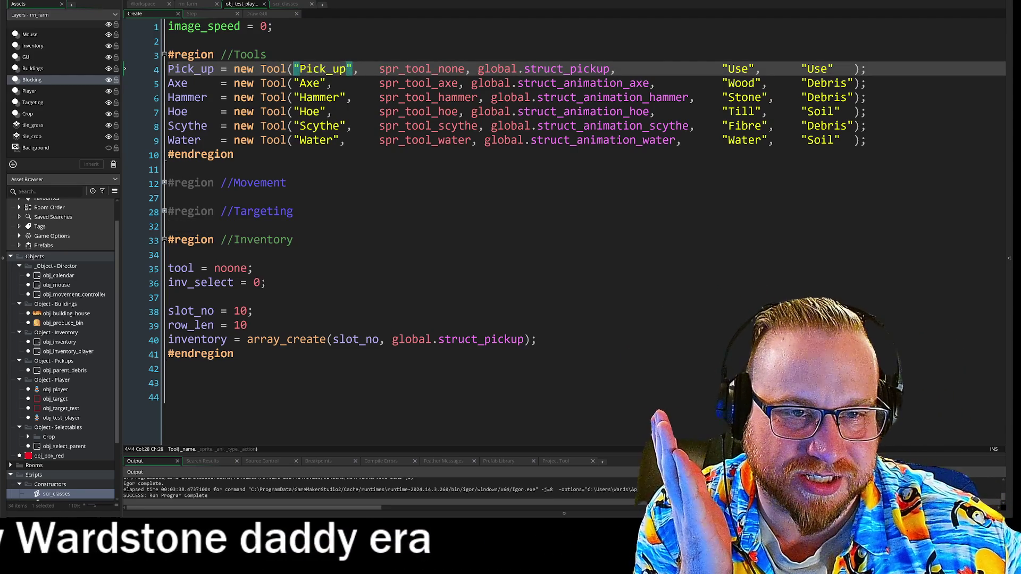
pyautogui.click(171, 198)
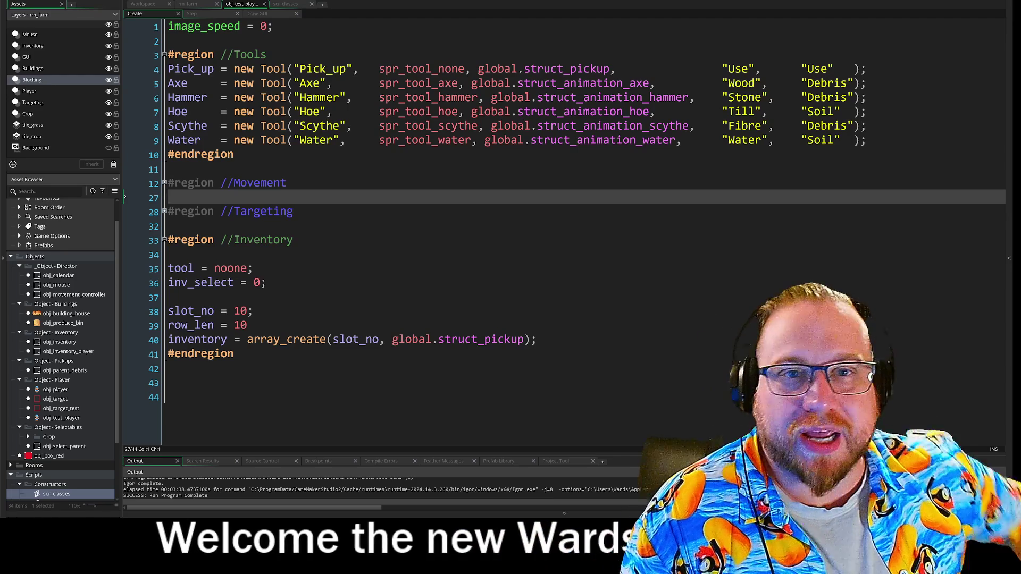
pyautogui.click(168, 169)
pyautogui.press('Return')
pyautogui.press('Return')
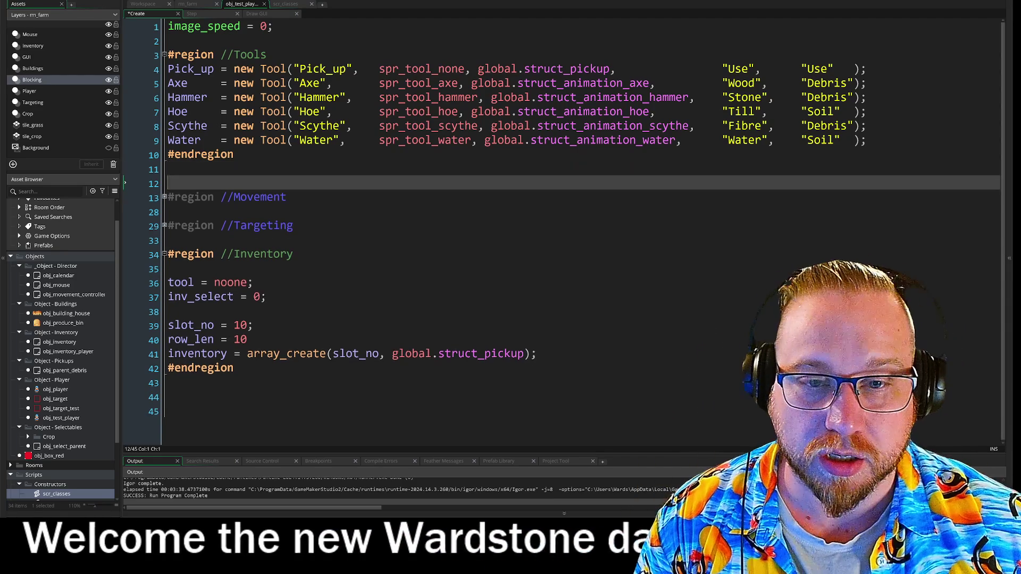
pyautogui.press('Up')
pyautogui.write('array_co')
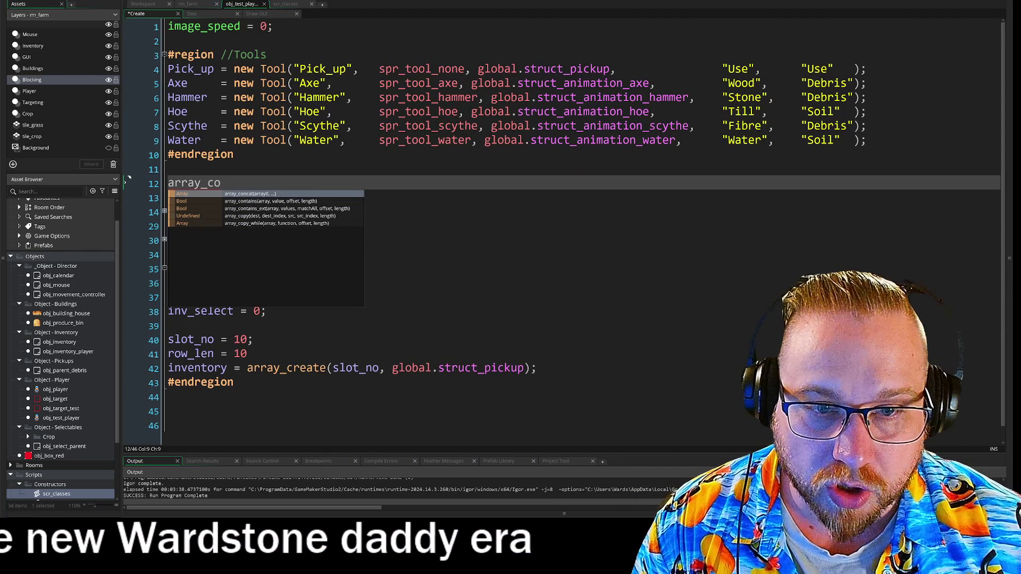
pyautogui.press('Down')
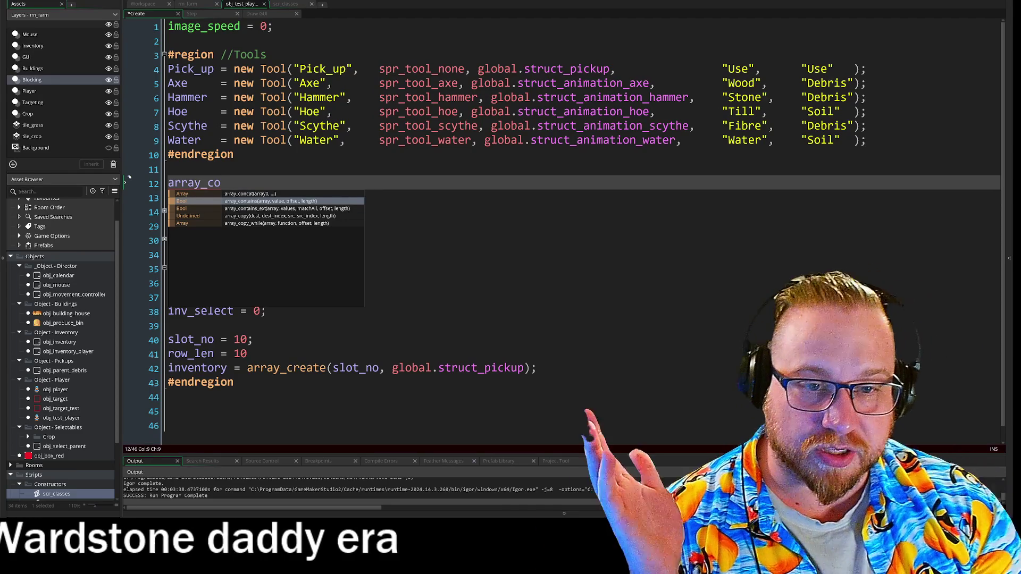
pyautogui.press('Return')
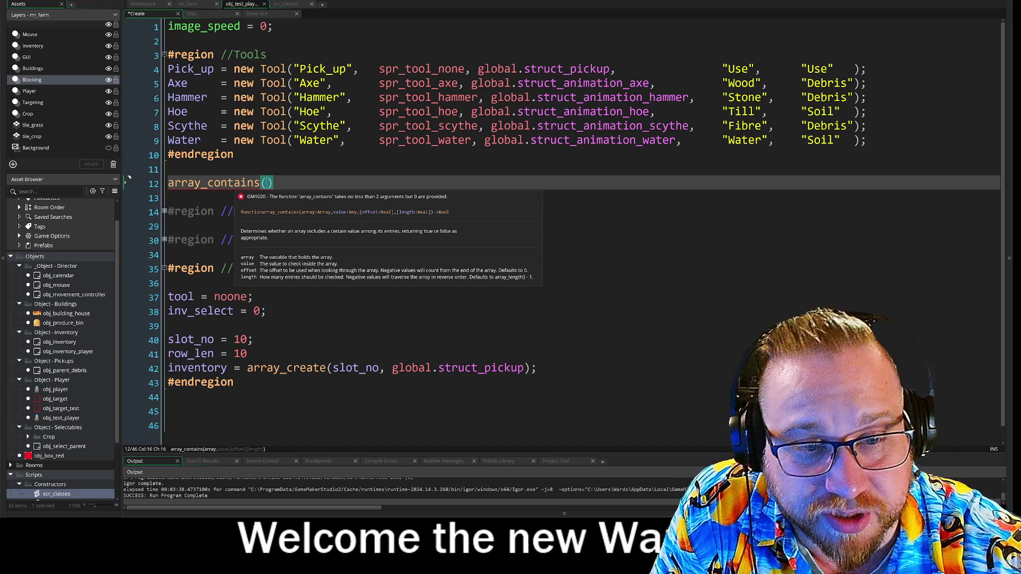
pyautogui.click(190, 5)
pyautogui.click(242, 4)
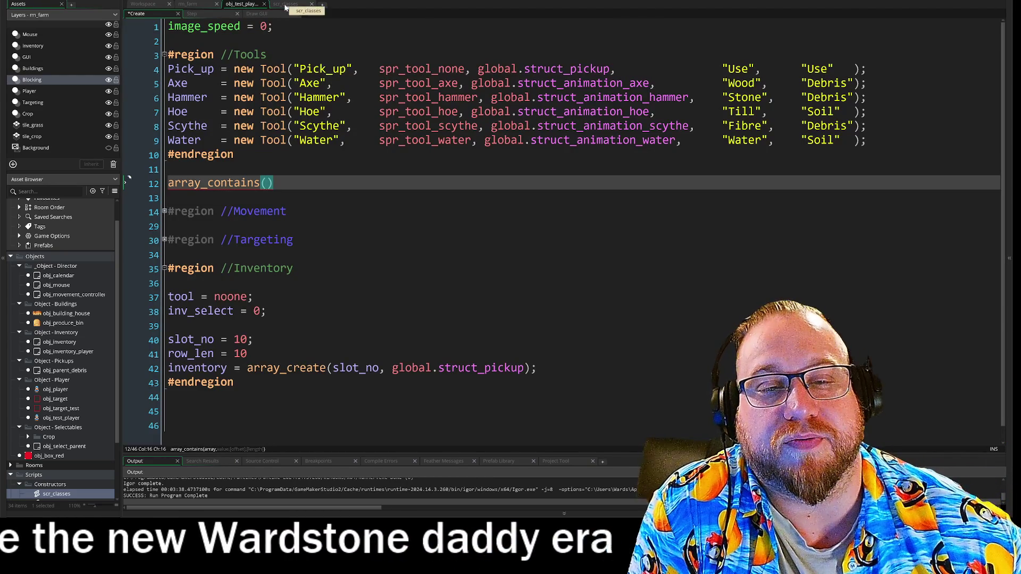
pyautogui.click(128, 182)
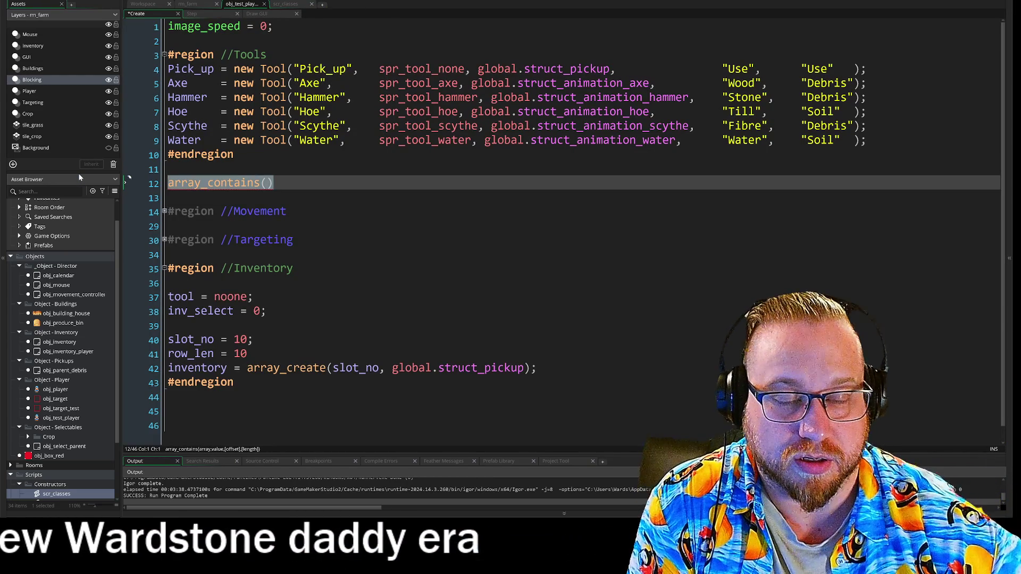
pyautogui.press('BackSpace')
pyautogui.press('BackSpace')
pyautogui.hotkey('ctrl', 'Tab')
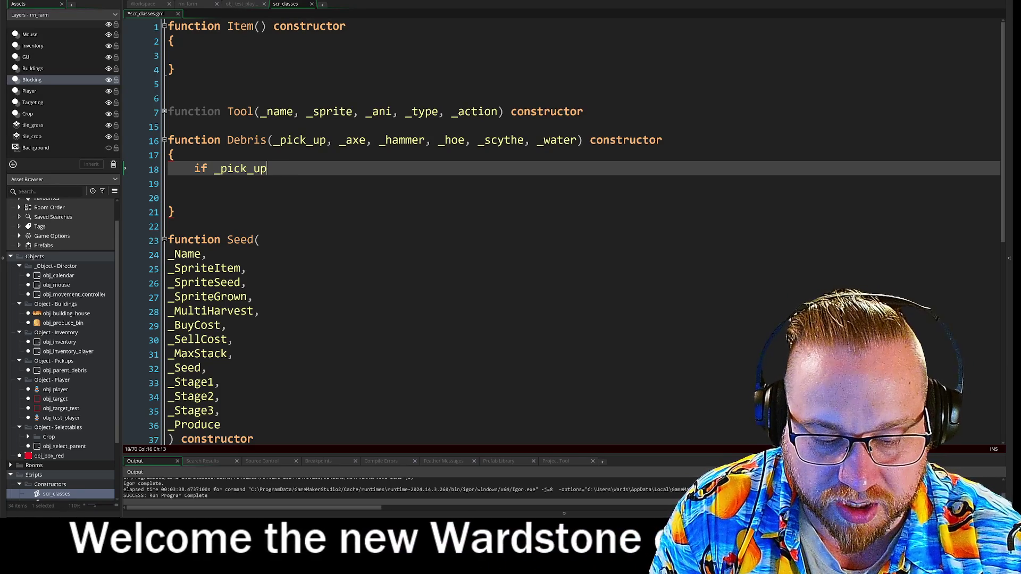
# - Extend line 18 to 'if _pick_up { return' and bring up the manual page for return
pyautogui.write('{')
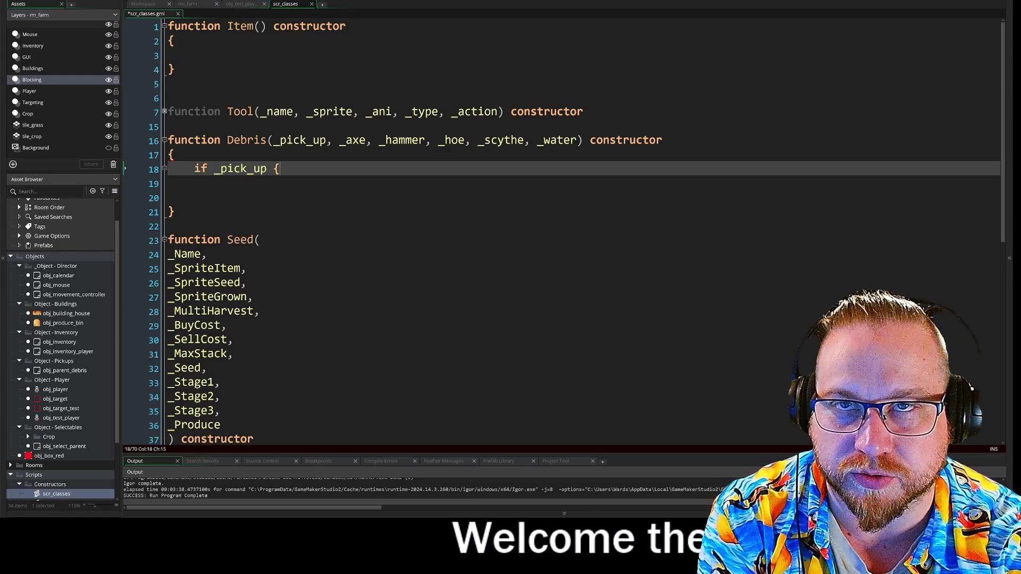
pyautogui.write('return')
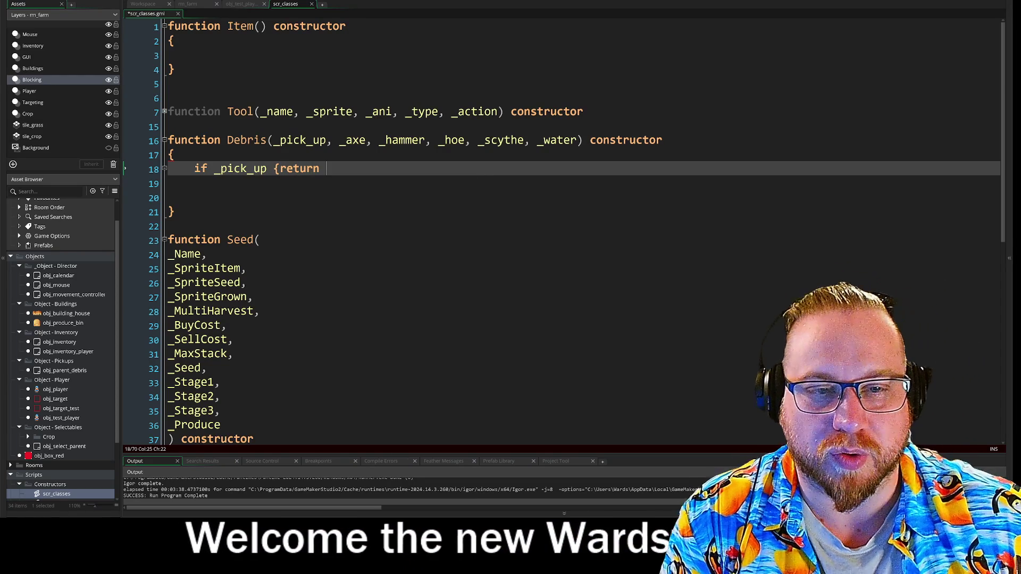
pyautogui.click(280, 168)
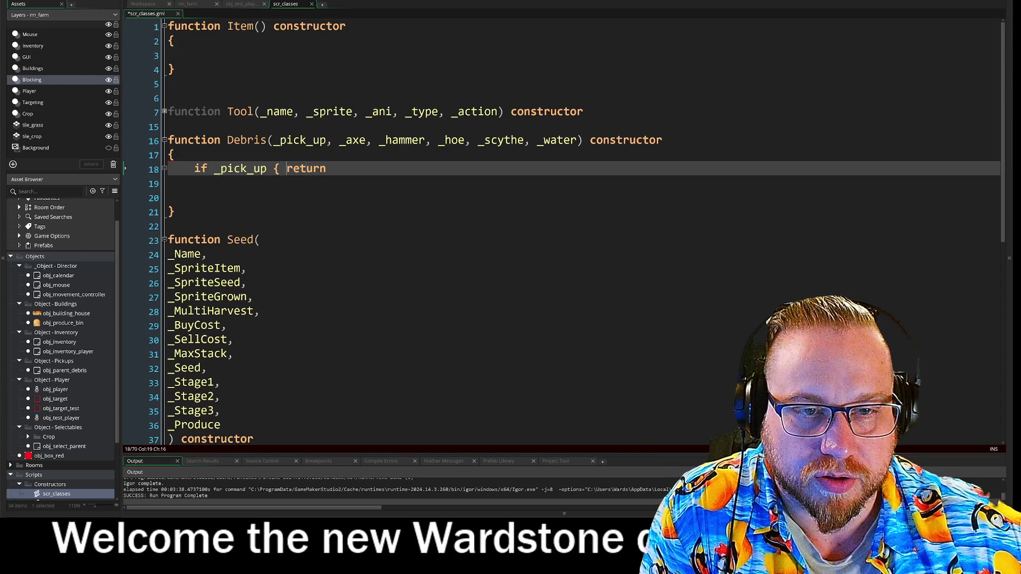
pyautogui.click(220, 184)
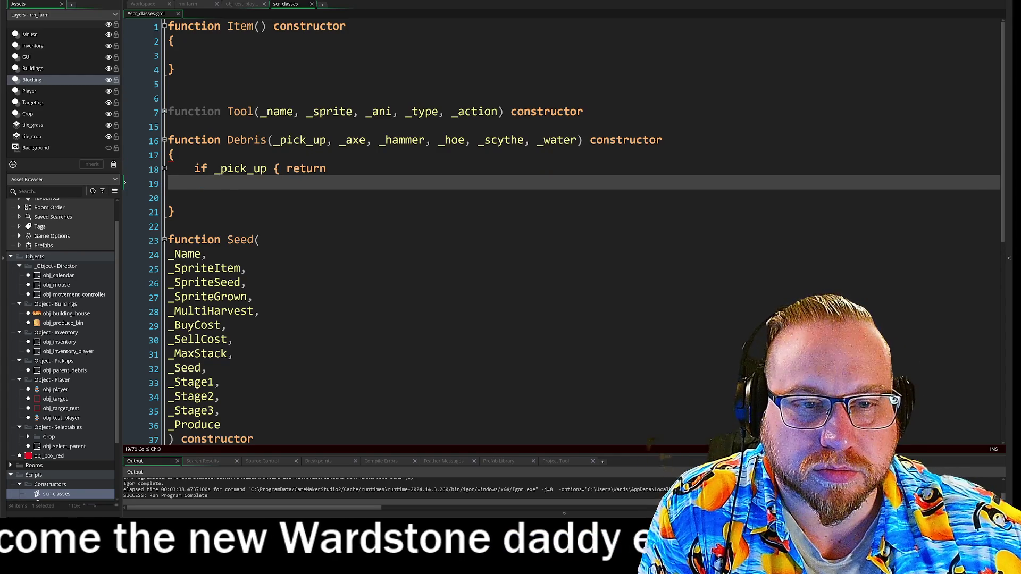
pyautogui.click(307, 168)
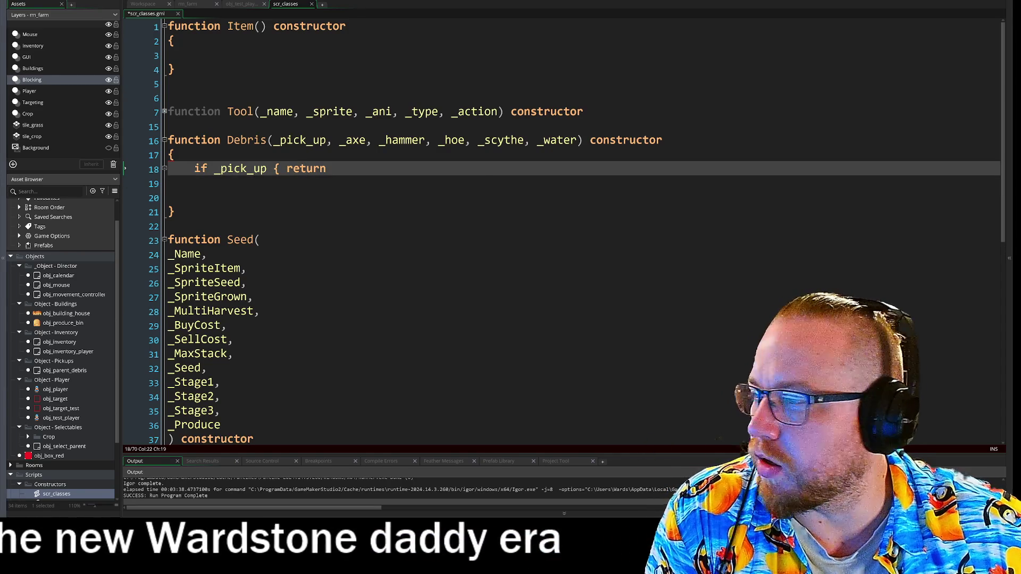
pyautogui.press('F1')
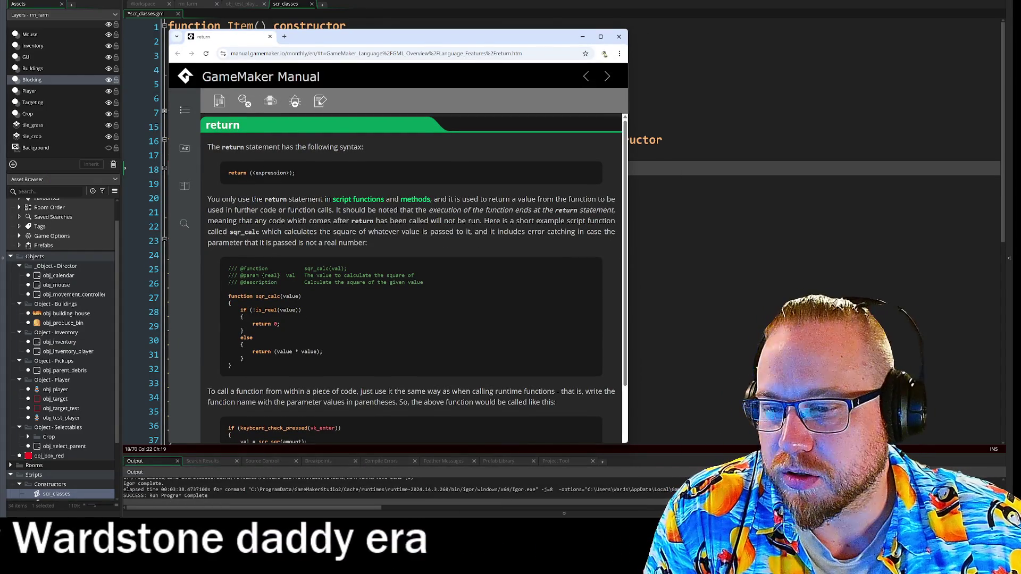
# - Move and enlarge the manual's return page, hide its contents sidebar, then go back to scr_classes
pyautogui.moveTo(403, 41); pyautogui.dragTo(290, 2)
pyautogui.moveTo(511, 405); pyautogui.dragTo(675, 454)
pyautogui.click(195, 257)
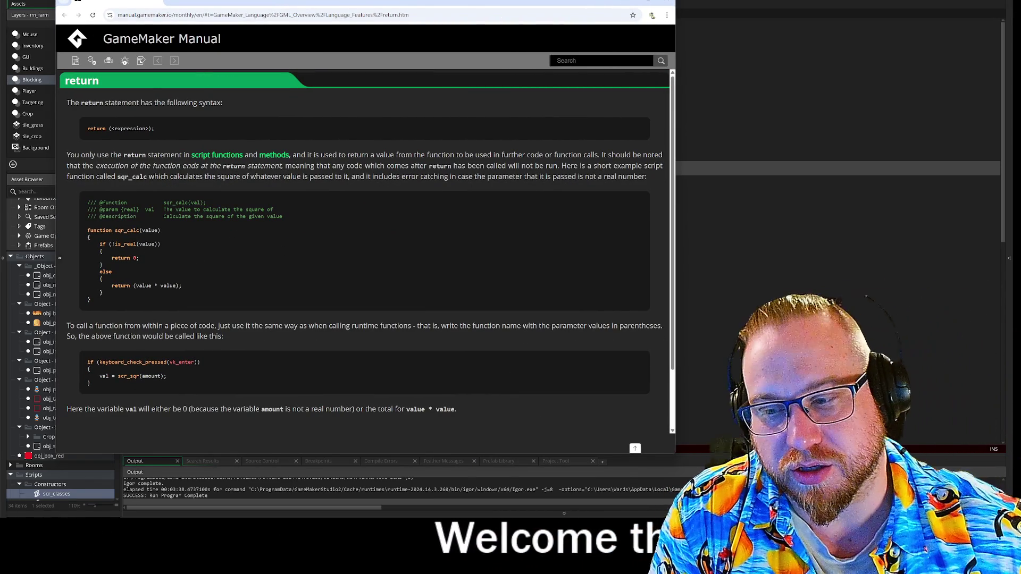
pyautogui.hotkey('alt', 'Tab')
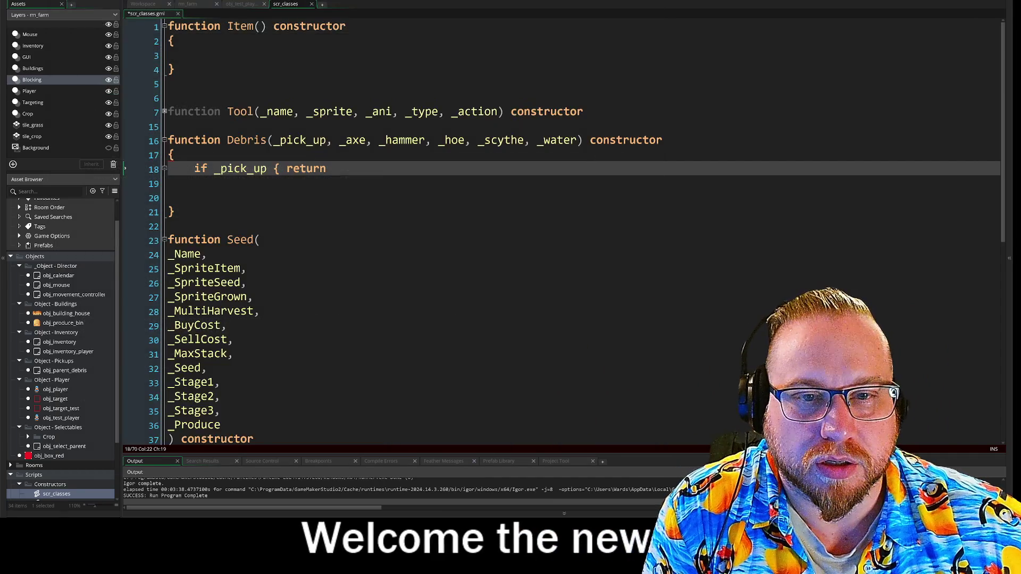
# - Declare 'var _array =' at the start of the Debris constructor
pyautogui.write('var a')
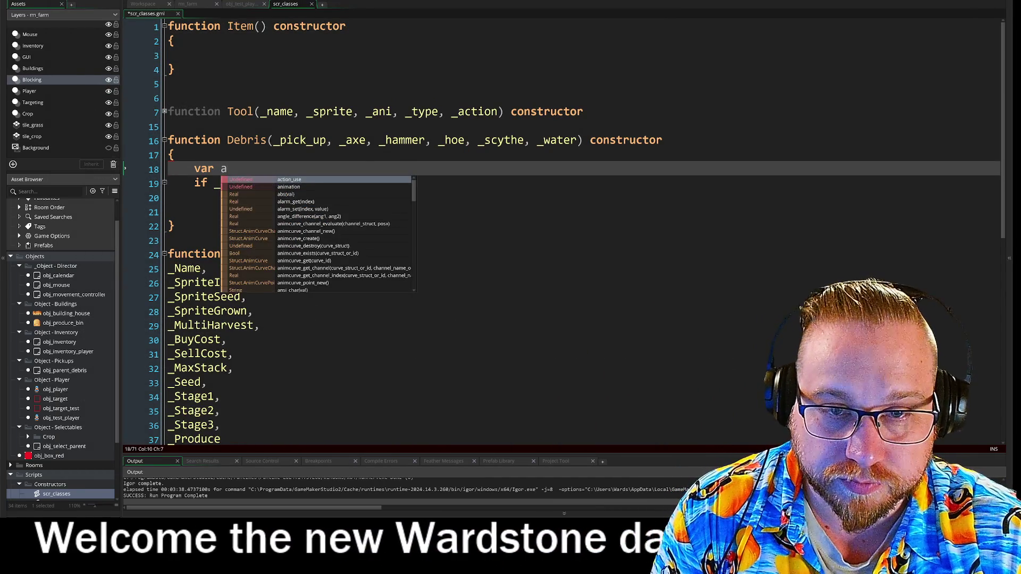
pyautogui.press('BackSpace')
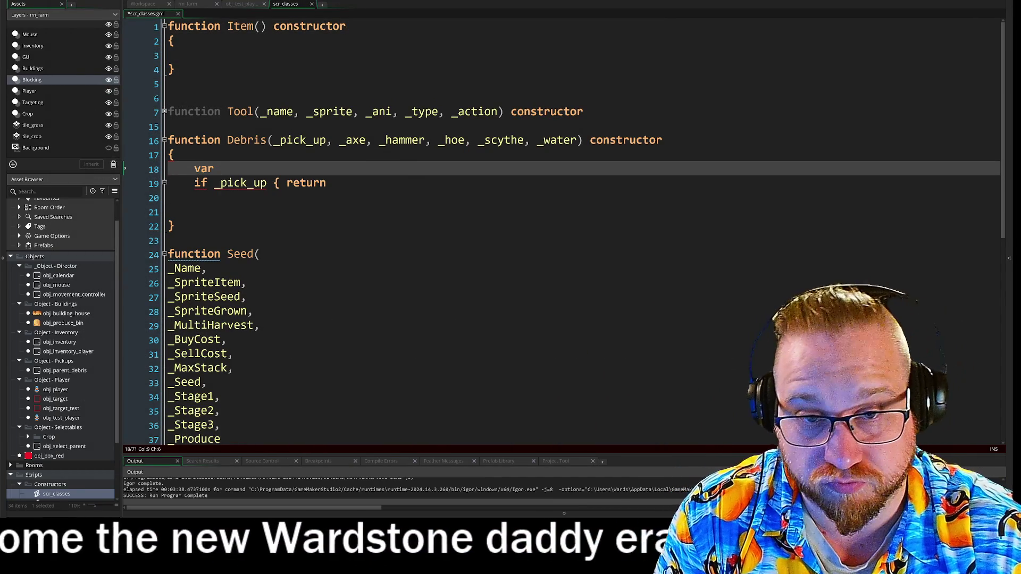
pyautogui.write('_array')
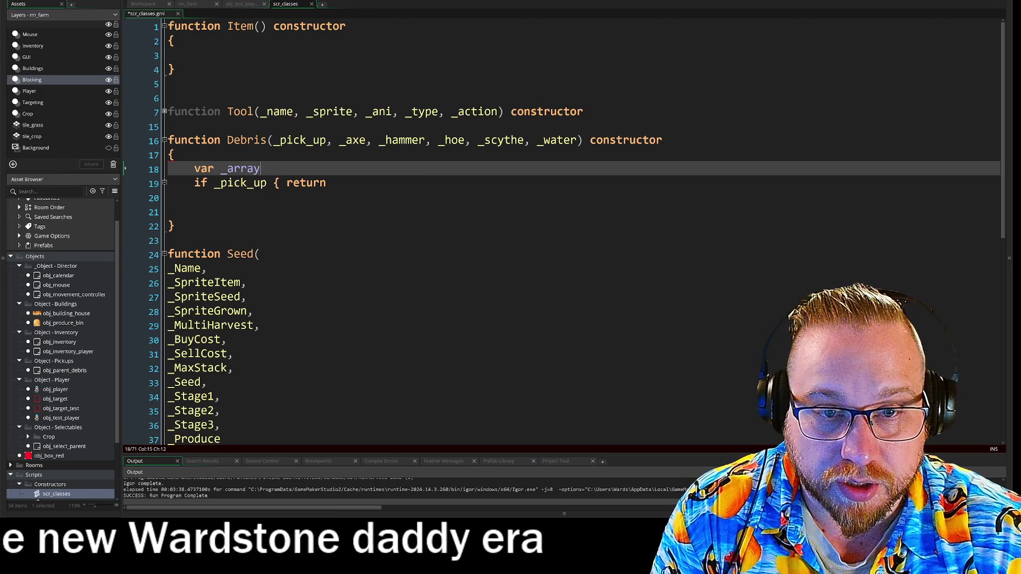
pyautogui.write(' = [')
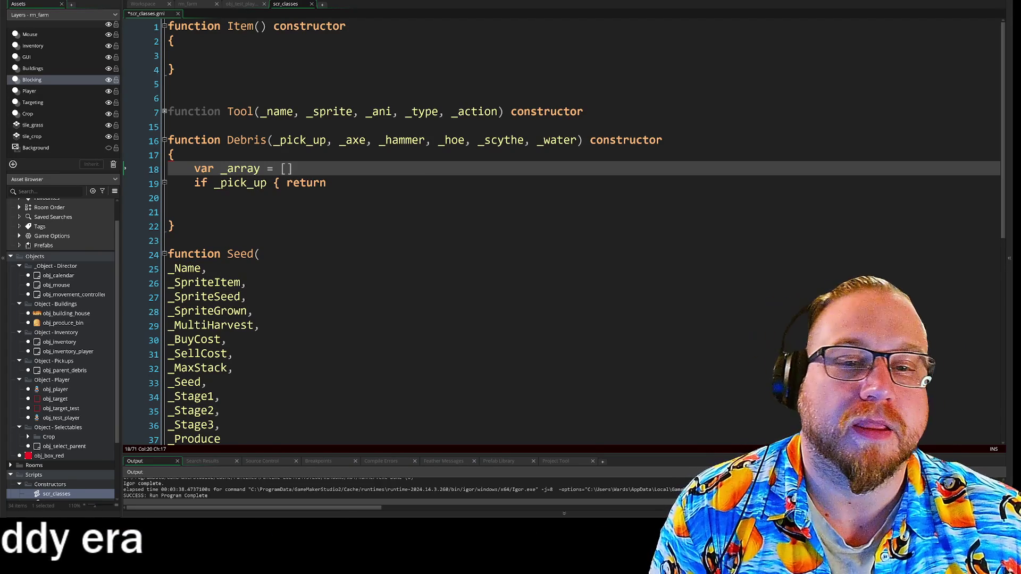
# - Inside the _pick_up block, push "Pick_up" onto _array with array_push
pyautogui.click(333, 183)
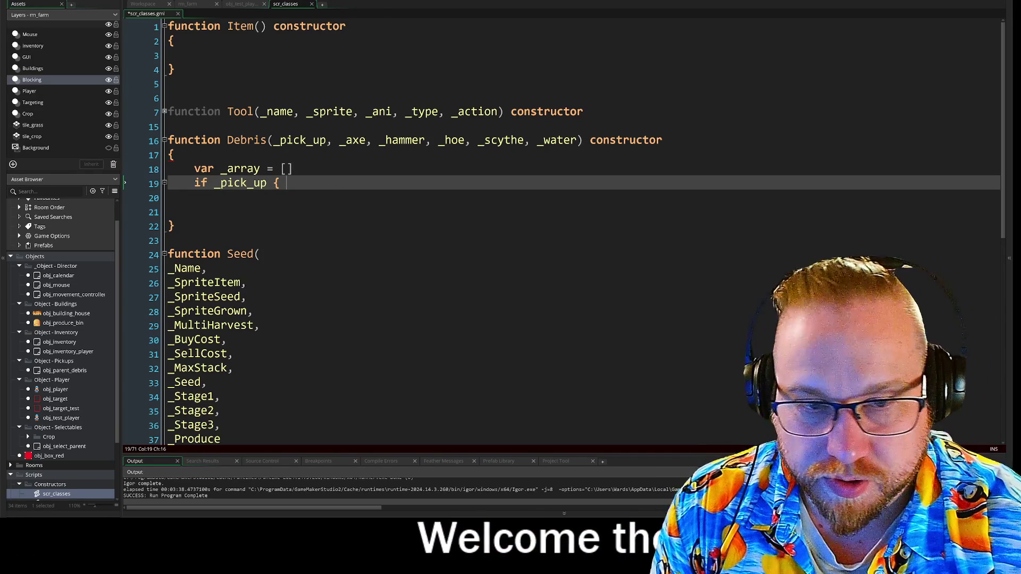
pyautogui.press('BackSpace')
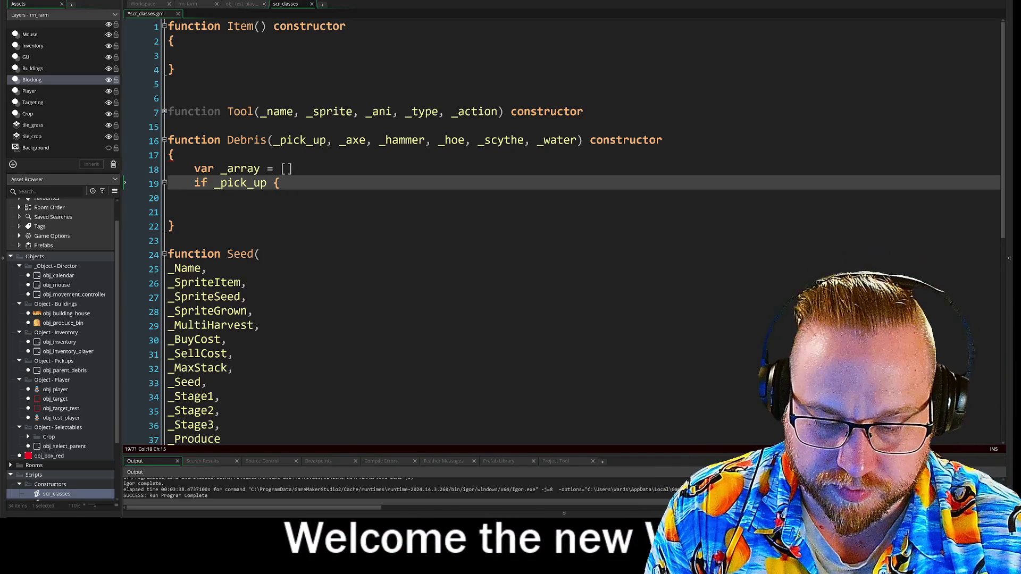
pyautogui.write('array_a')
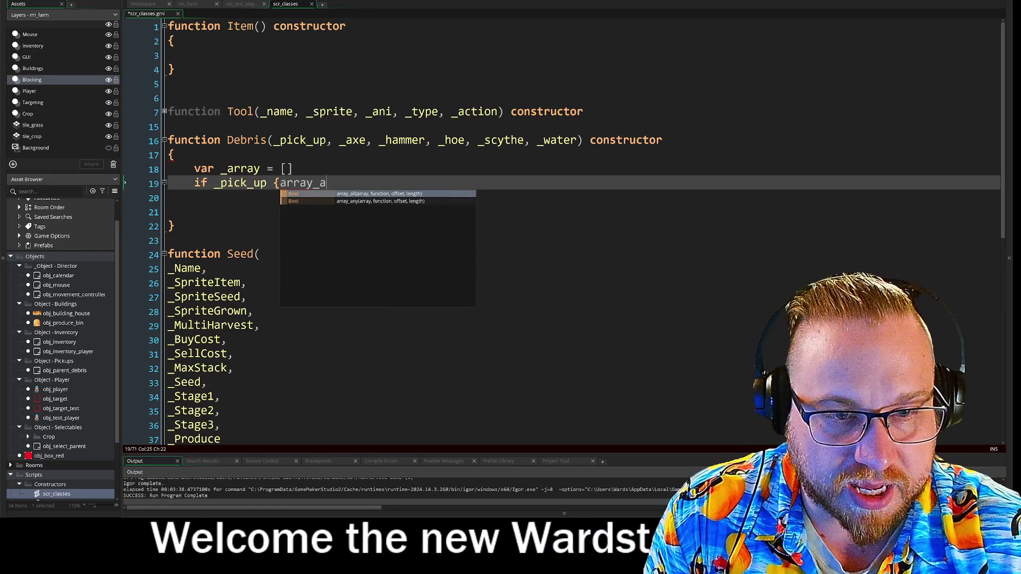
pyautogui.write('dd')
pyautogui.press('BackSpace')
pyautogui.press('BackSpace')
pyautogui.press('BackSpace')
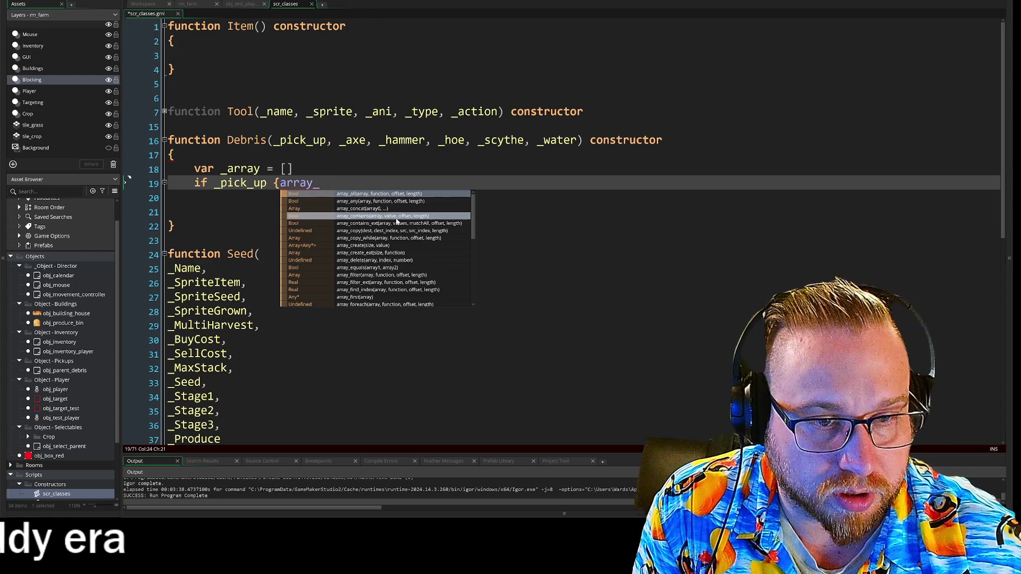
pyautogui.scroll(-2, 400, 231)
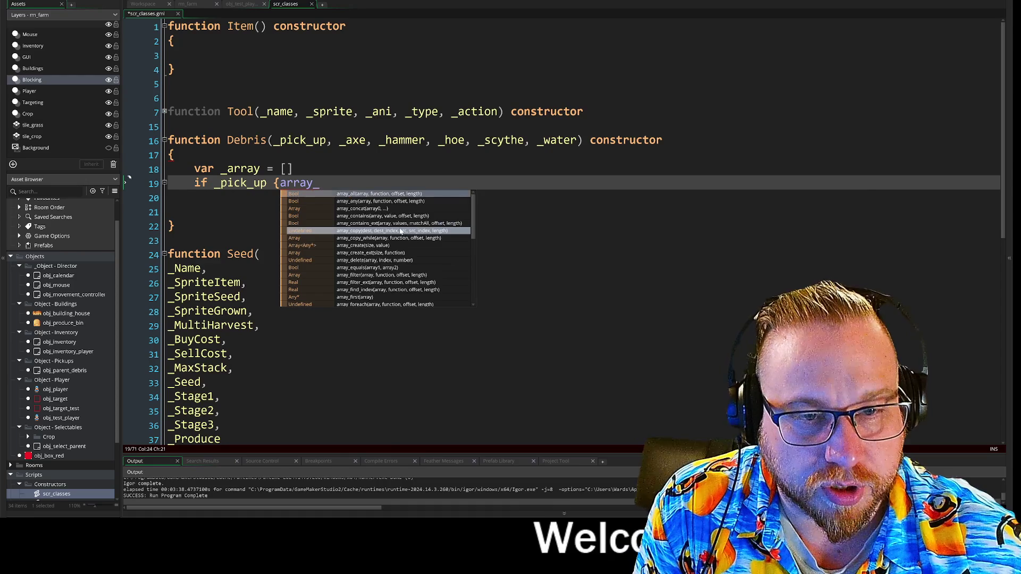
pyautogui.press('Escape')
pyautogui.write('push')
pyautogui.press('Escape')
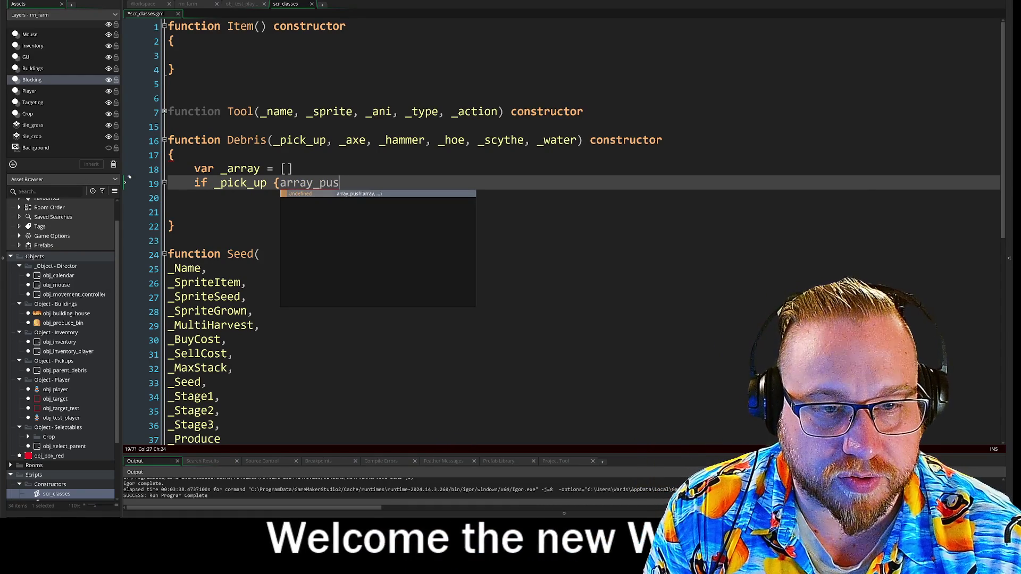
pyautogui.write('h(_arry')
pyautogui.press('BackSpace')
pyautogui.press('BackSpace')
pyautogui.write('ray, ')
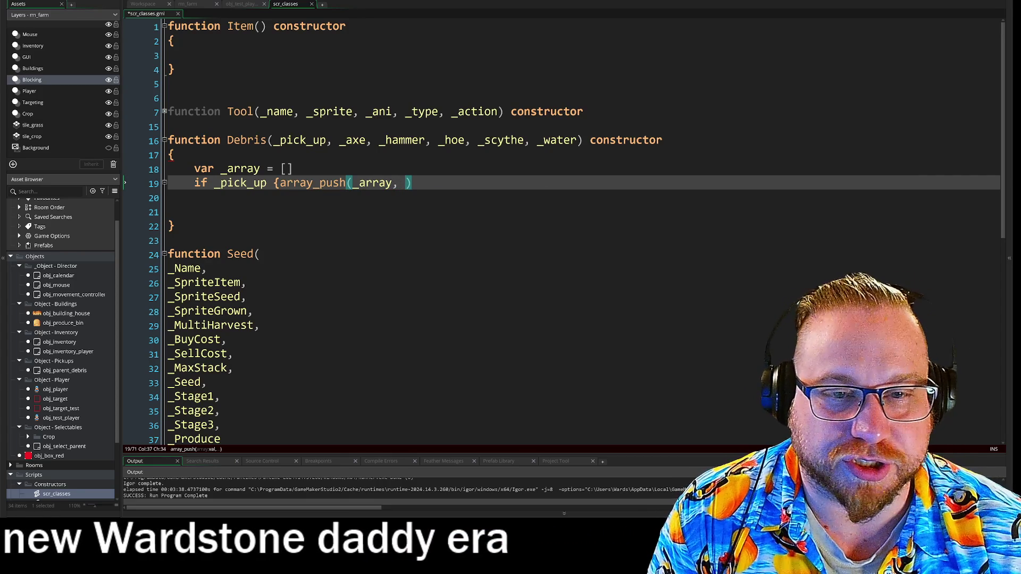
pyautogui.write('"')
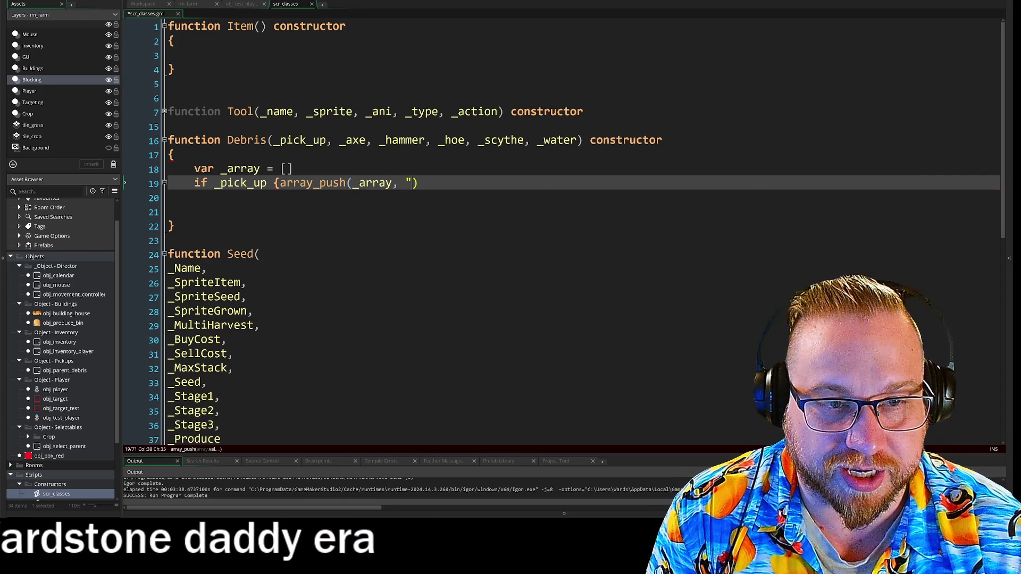
pyautogui.write('"')
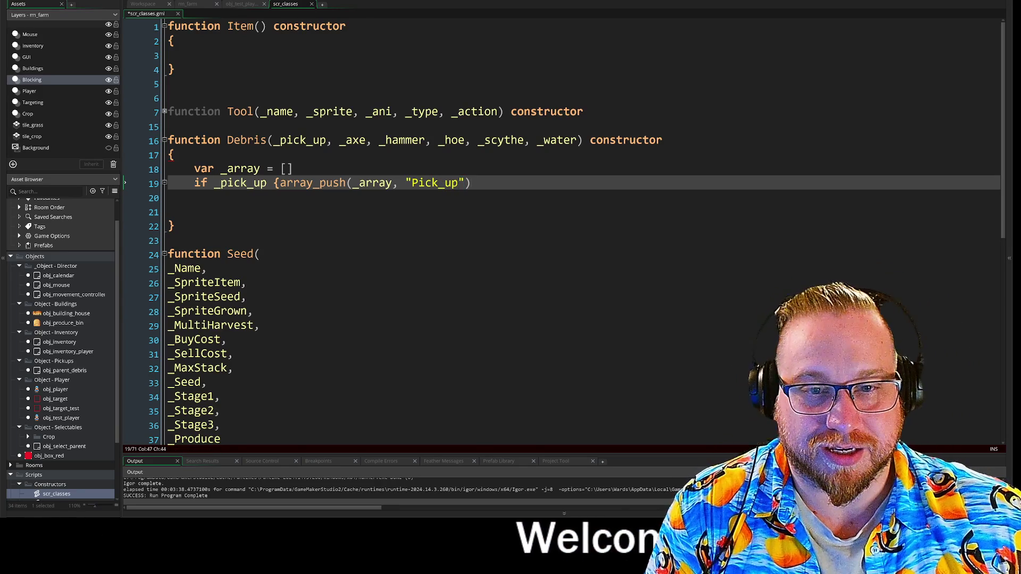
# - Add 'return _array' as the last line of Debris
pyautogui.click(195, 211)
pyautogui.write('retu')
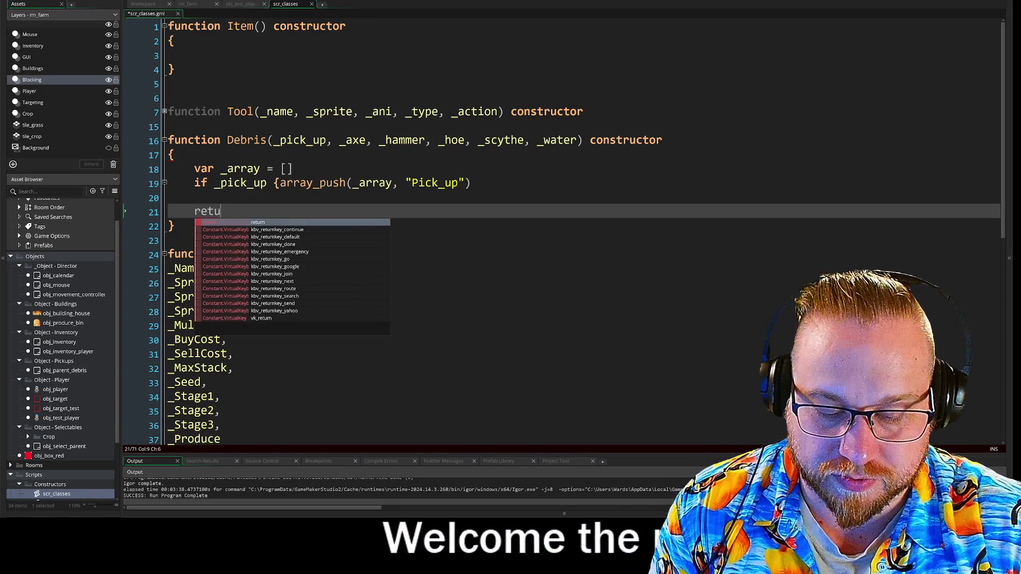
pyautogui.write('rn _array')
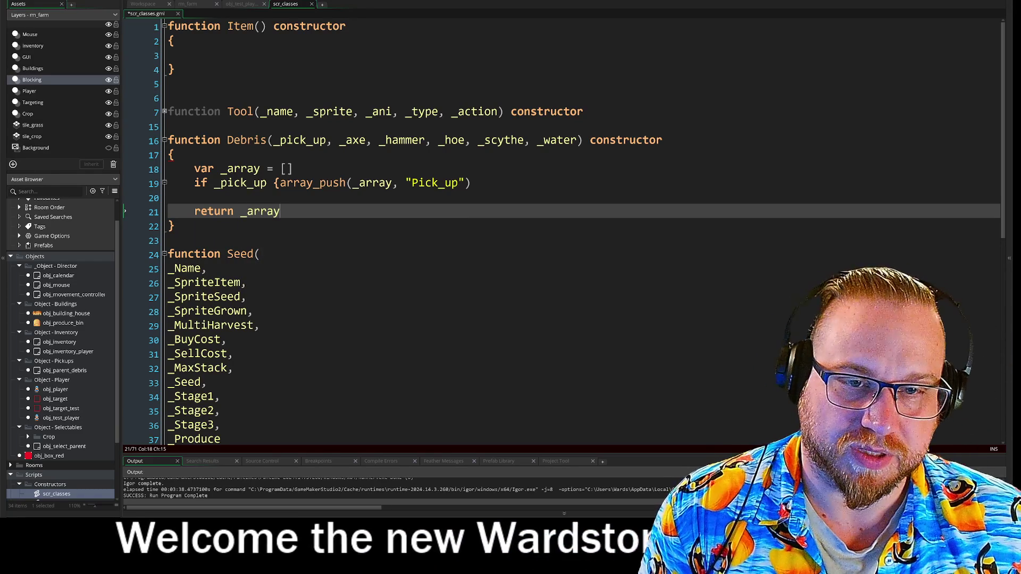
pyautogui.click(220, 198)
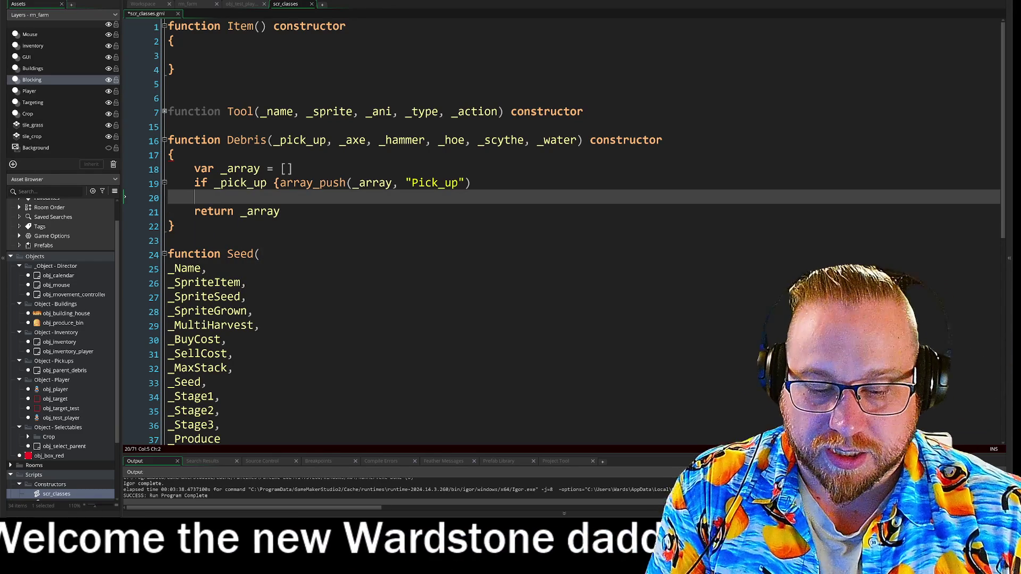
# - Write a stack of if lines above return, the first one checking _axe
pyautogui.write('i f')
pyautogui.press('BackSpace')
pyautogui.press('BackSpace')
pyautogui.write('f')
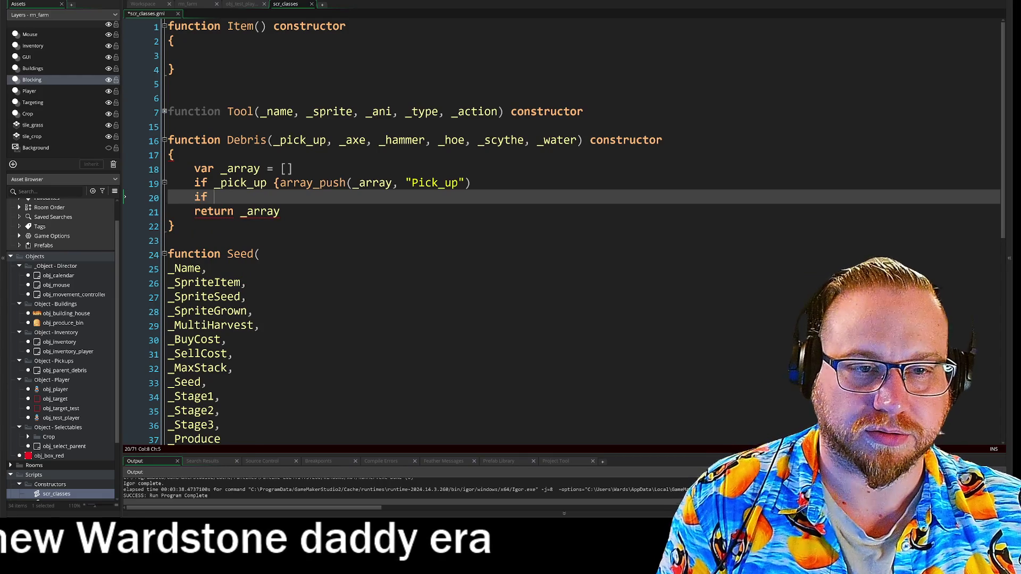
pyautogui.doubleClick(352, 140)
pyautogui.click(215, 197)
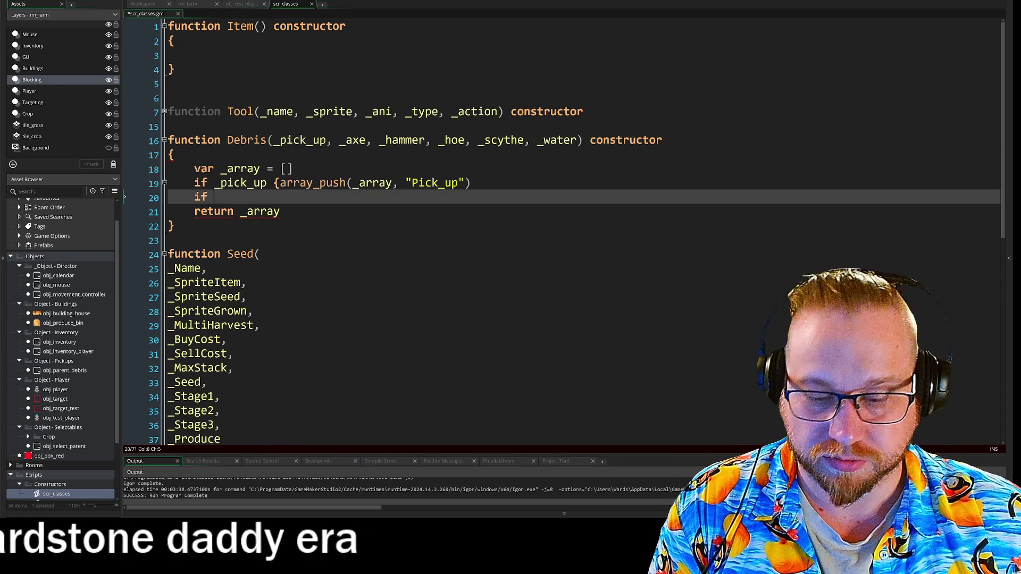
pyautogui.write('_axe')
pyautogui.press('Return')
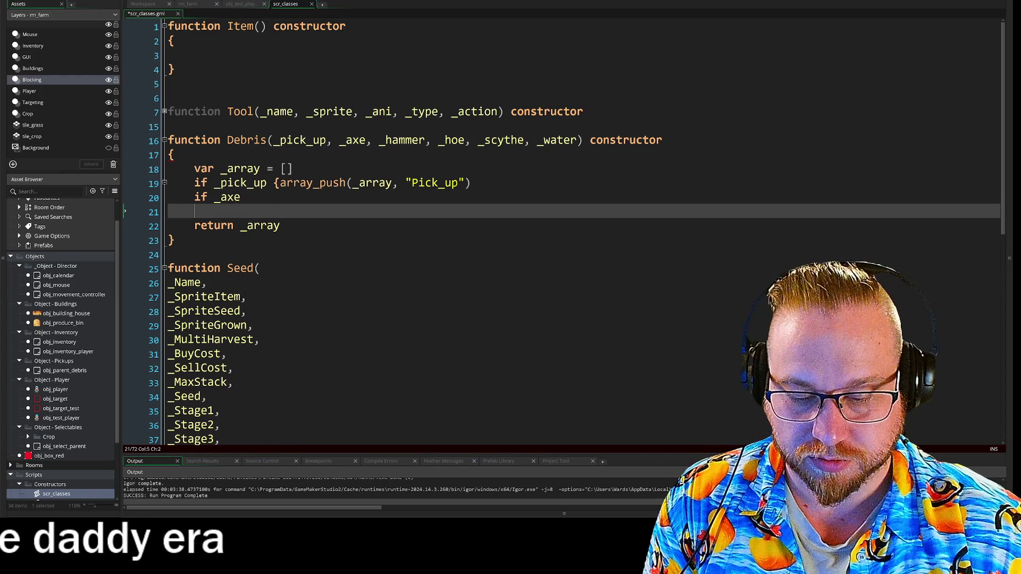
pyautogui.write('if')
pyautogui.press('Escape')
pyautogui.press('Return')
pyautogui.write('if')
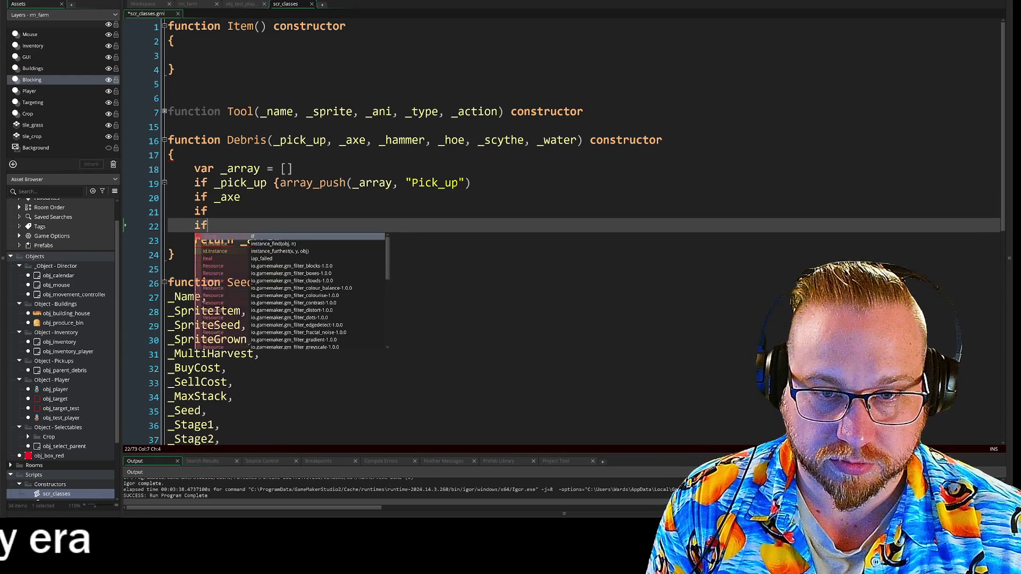
pyautogui.click(208, 211)
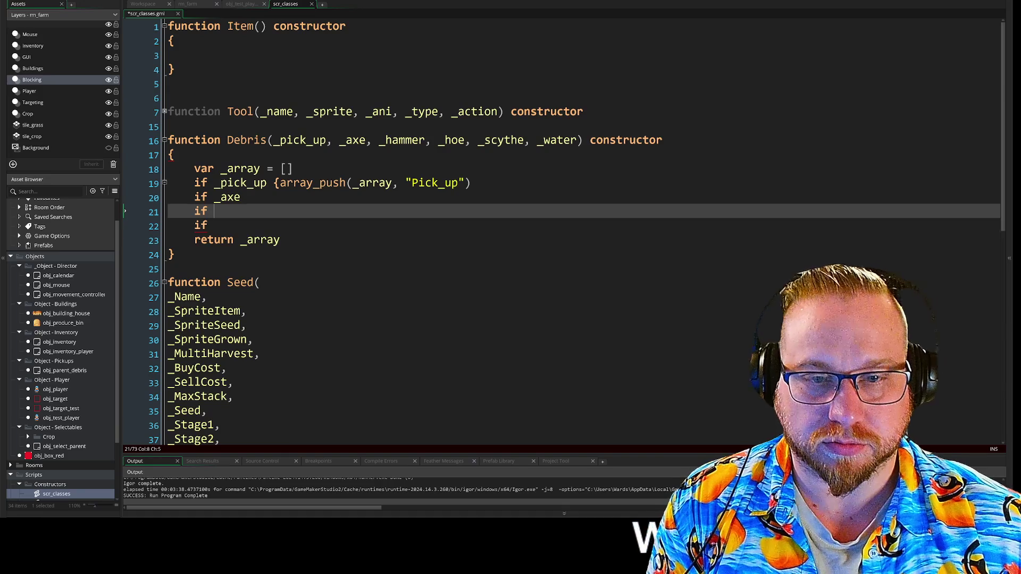
pyautogui.click(214, 225)
pyautogui.press('Return')
pyautogui.write('if')
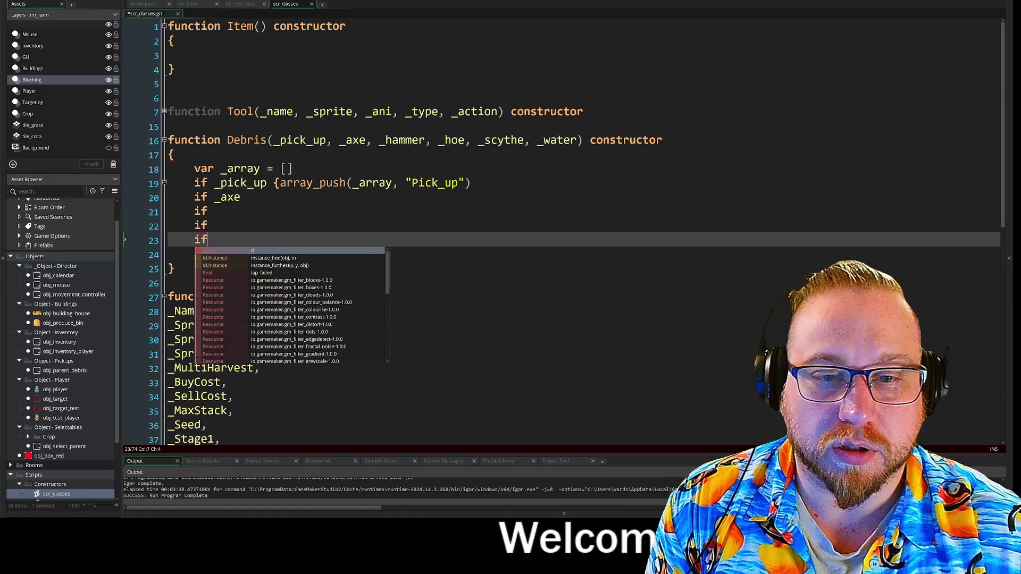
pyautogui.press('Return')
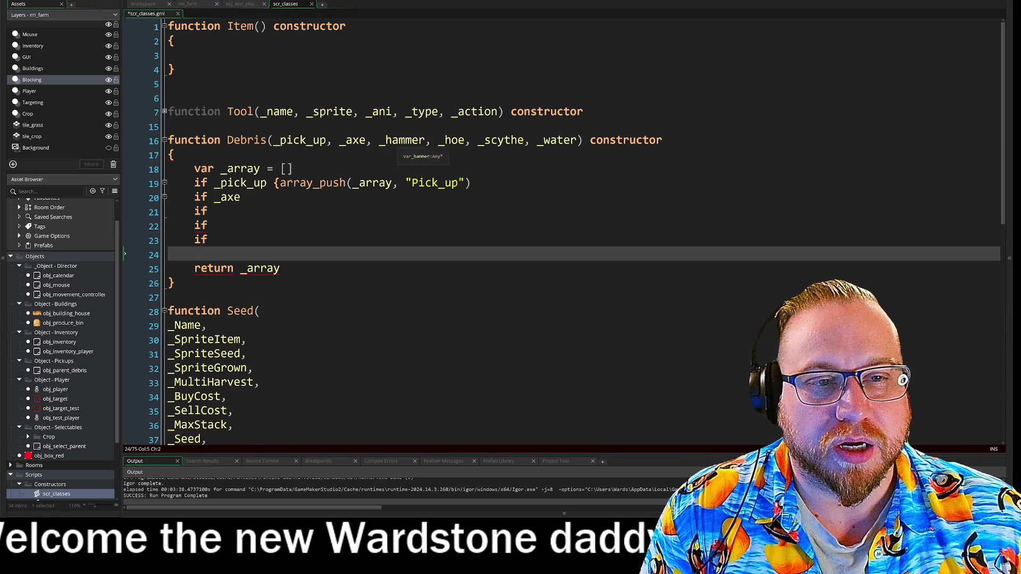
# - Copy _hammer, _hoe, _scythe and _water from the Debris header into the remaining if lines
pyautogui.doubleClick(403, 141)
pyautogui.hotkey('ctrl', 'c')
pyautogui.click(208, 211)
pyautogui.hotkey('ctrl', 'v')
pyautogui.click(458, 141)
pyautogui.doubleClick(452, 141)
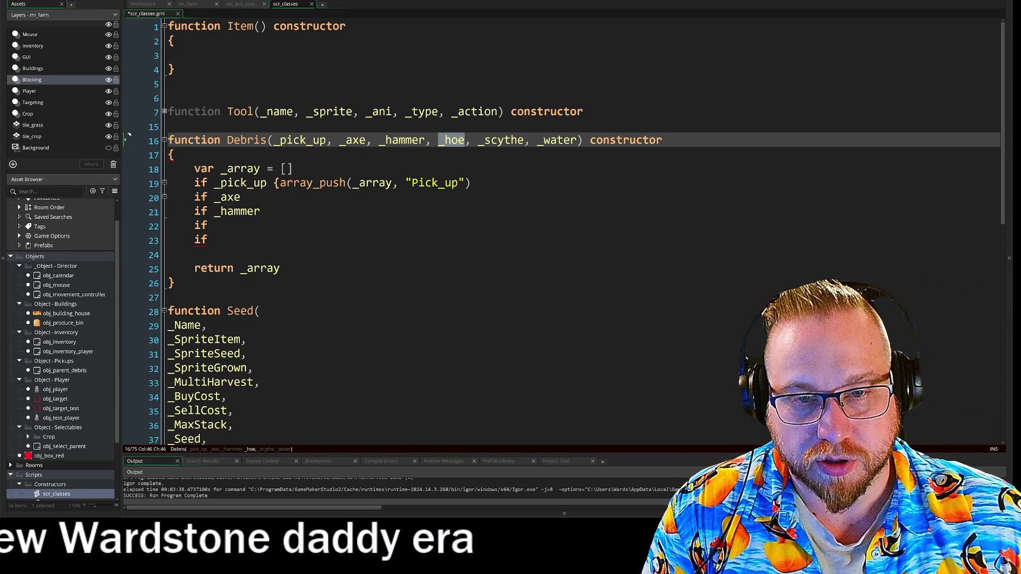
pyautogui.click(214, 225)
pyautogui.hotkey('ctrl', 'v')
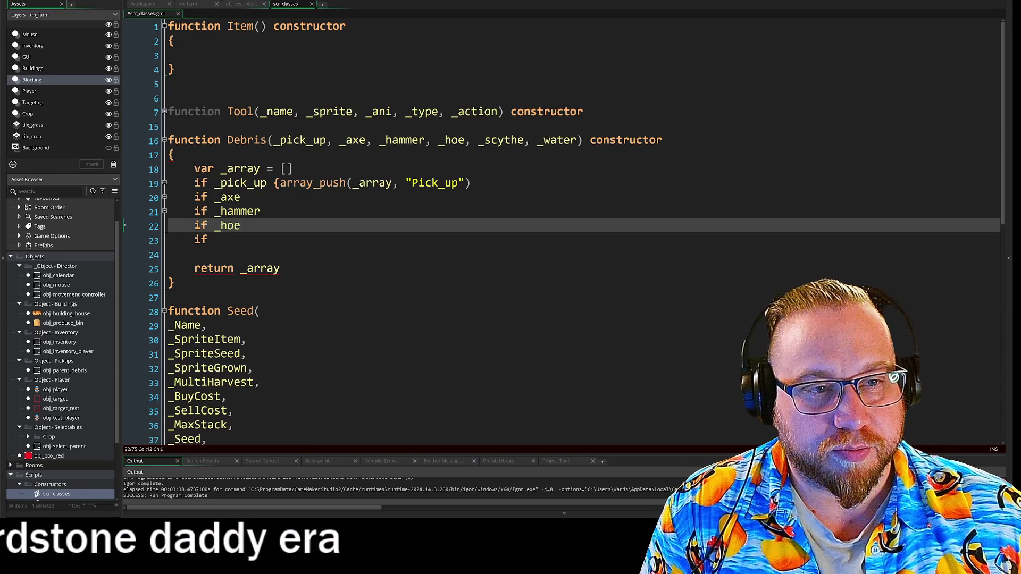
pyautogui.doubleClick(503, 141)
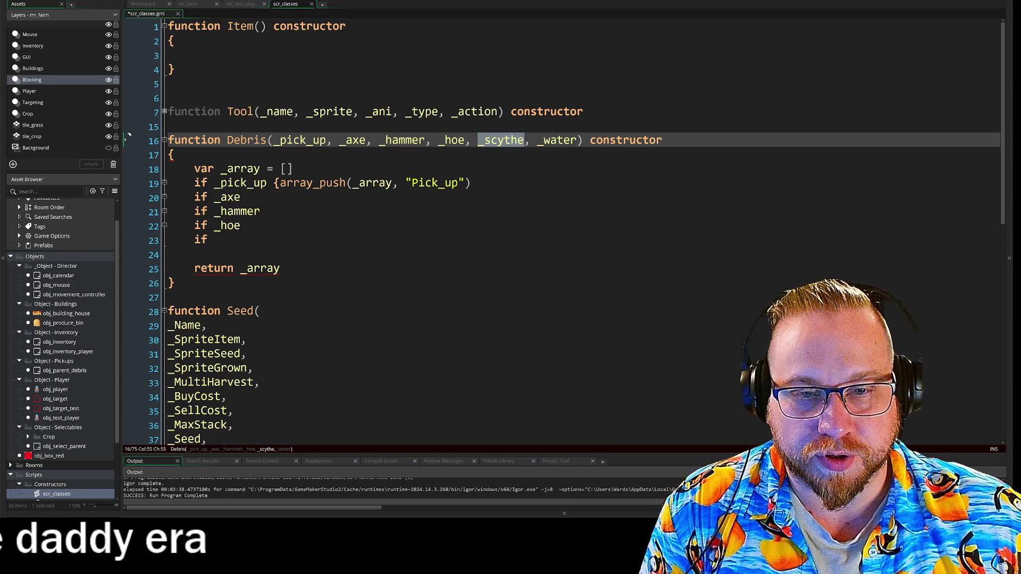
pyautogui.click(214, 239)
pyautogui.doubleClick(559, 141)
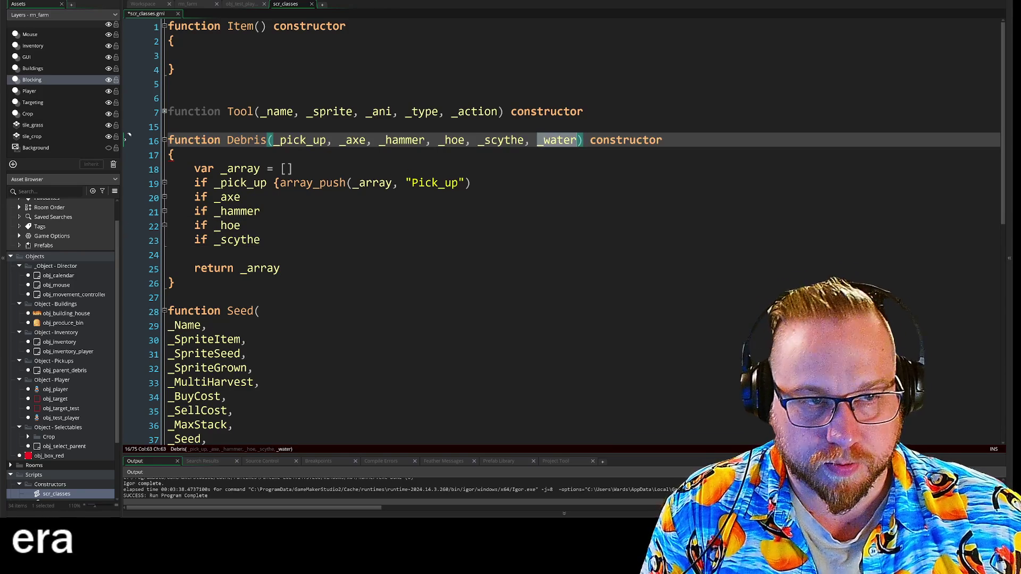
pyautogui.click(125, 254)
pyautogui.press('Return')
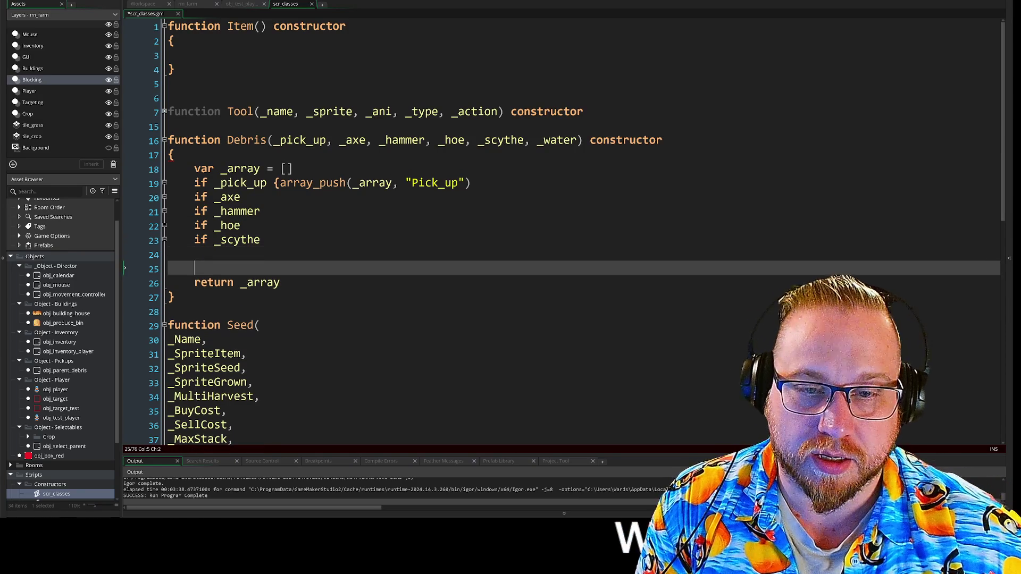
pyautogui.press('Up')
pyautogui.write('f')
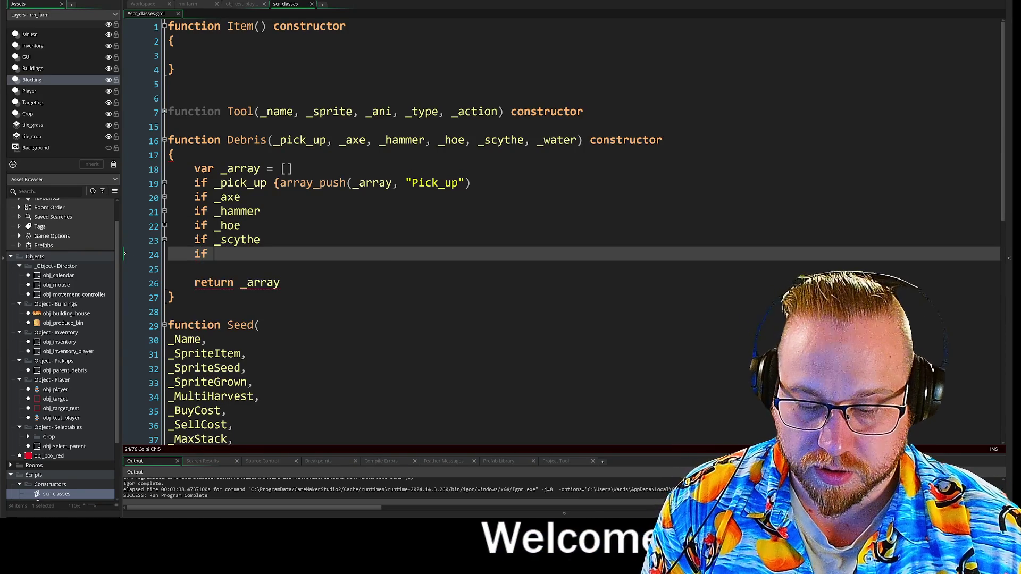
# - Remove the stray character after _axe and open a { block on the if checks
pyautogui.click(240, 197)
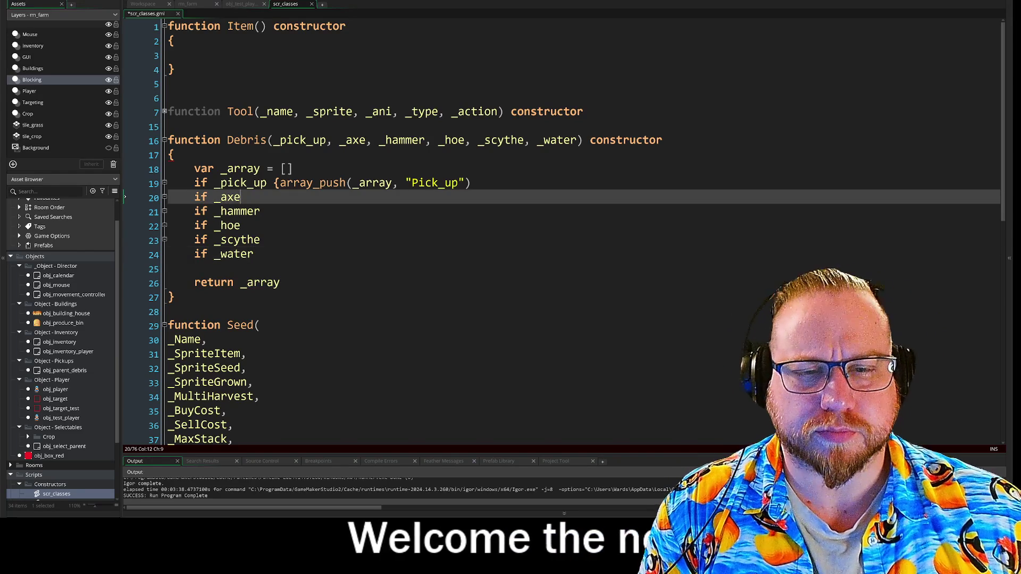
pyautogui.write('`')
pyautogui.press('Tab')
pyautogui.press('BackSpace')
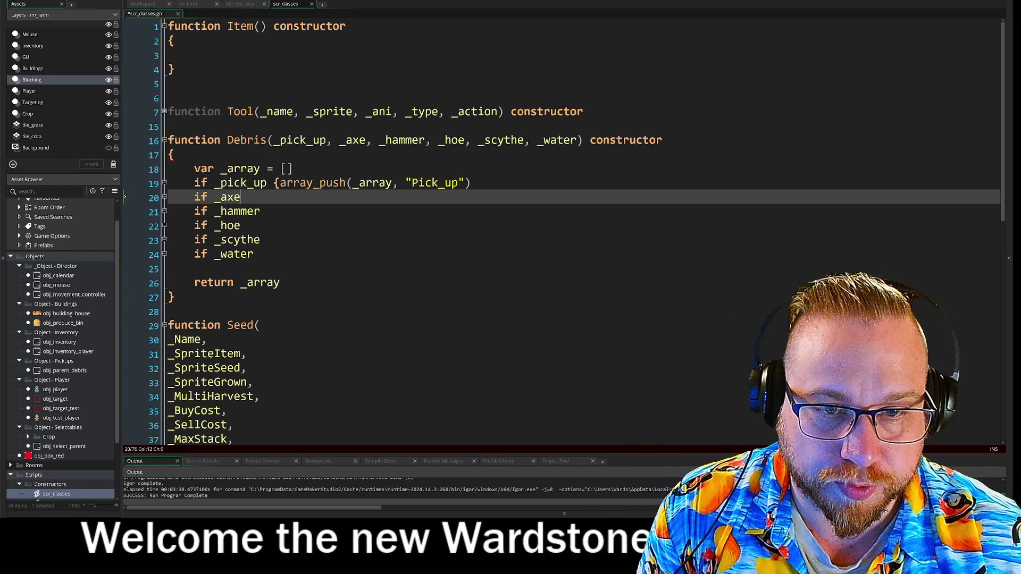
pyautogui.press('Down')
pyautogui.press('Down')
pyautogui.press('Down')
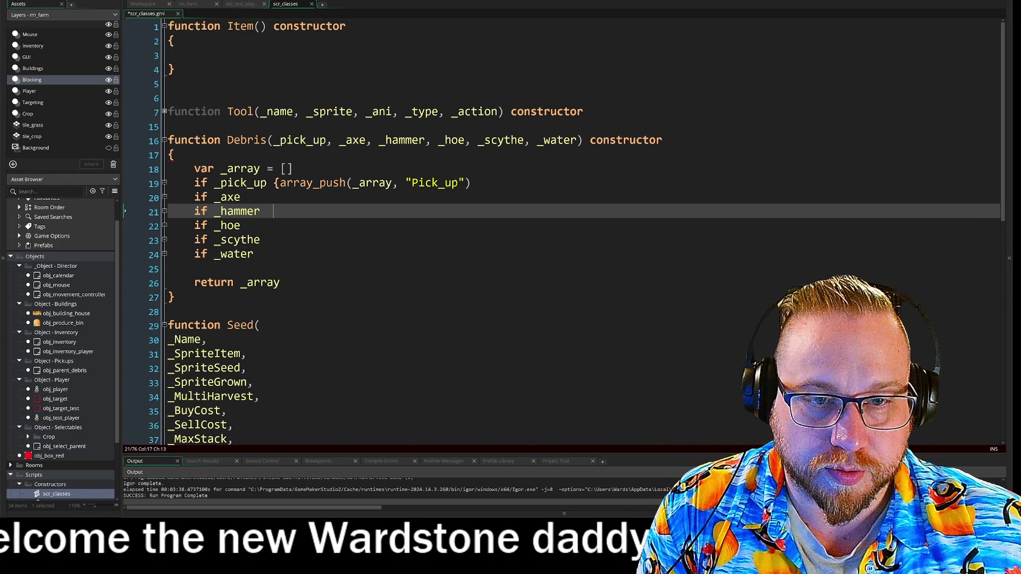
pyautogui.press('Up')
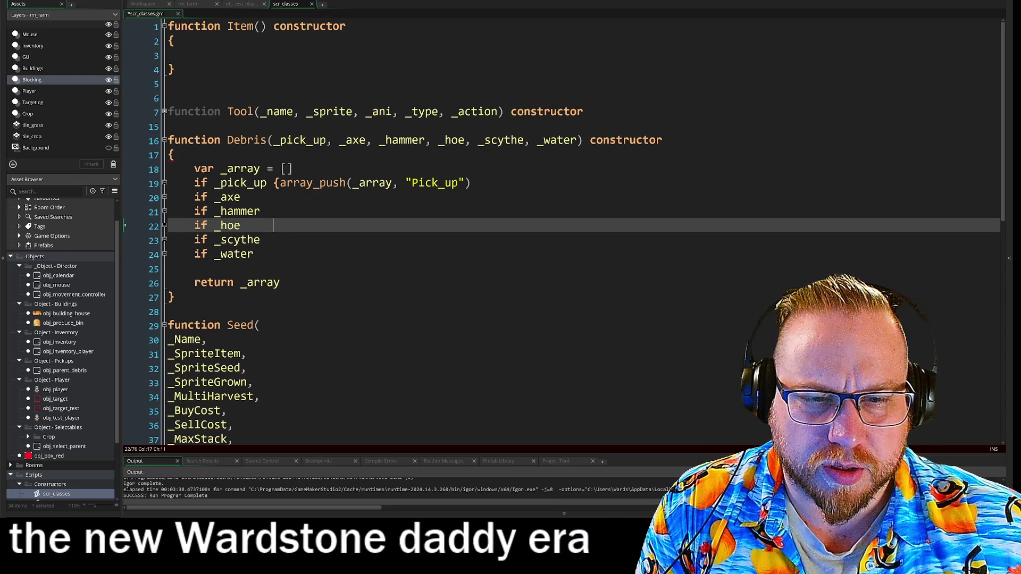
pyautogui.press('Down')
pyautogui.press('Down')
pyautogui.press('Up')
pyautogui.press('Up')
pyautogui.press('Up')
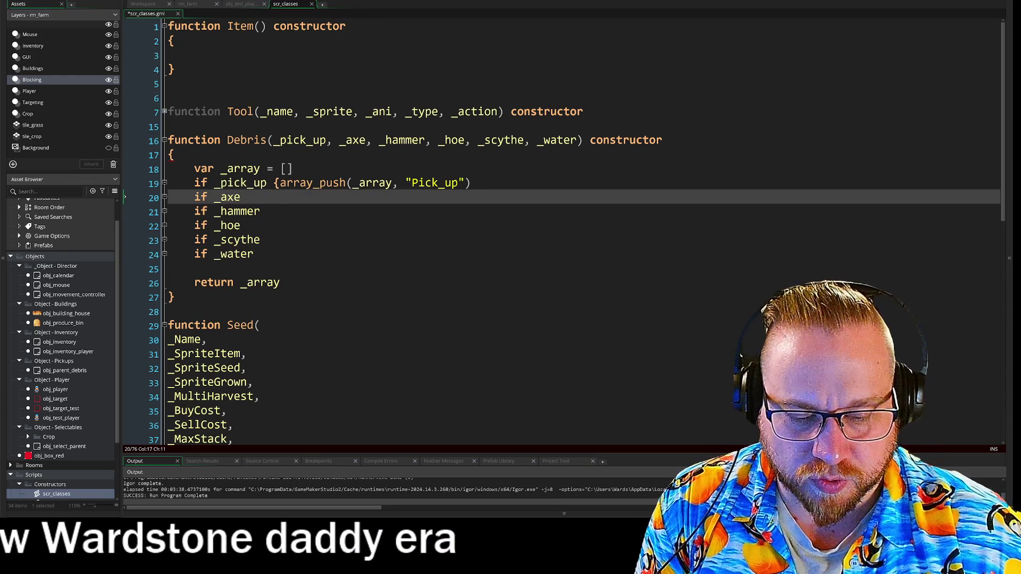
pyautogui.write('{')
pyautogui.press('Down')
pyautogui.write('{')
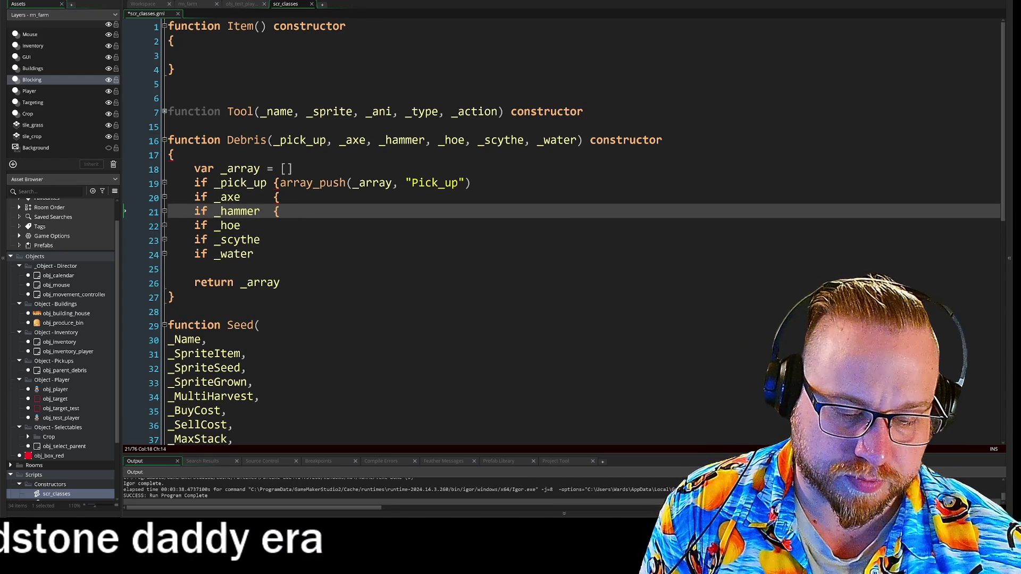
pyautogui.press('Down')
pyautogui.press('Down')
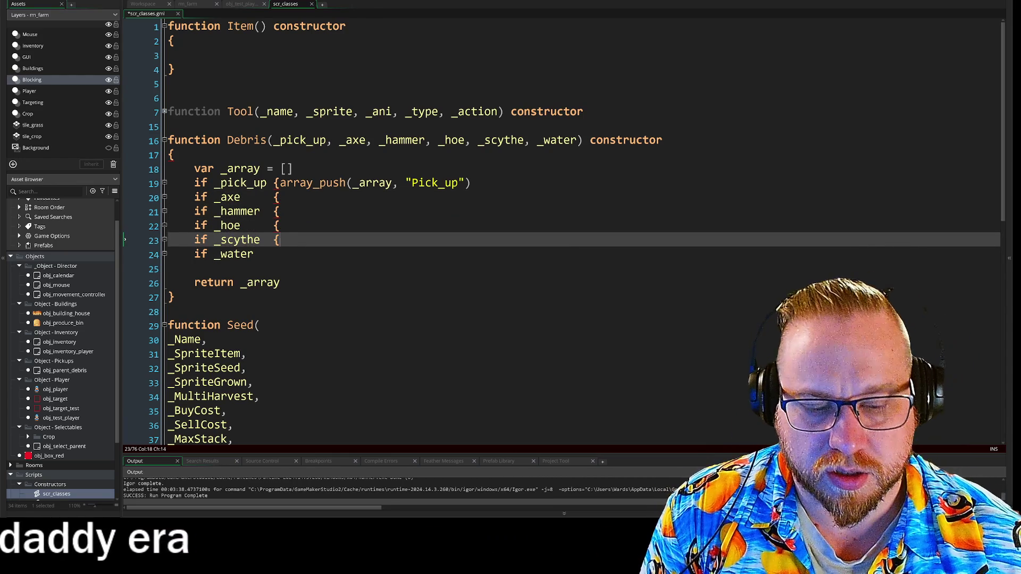
pyautogui.press('Down')
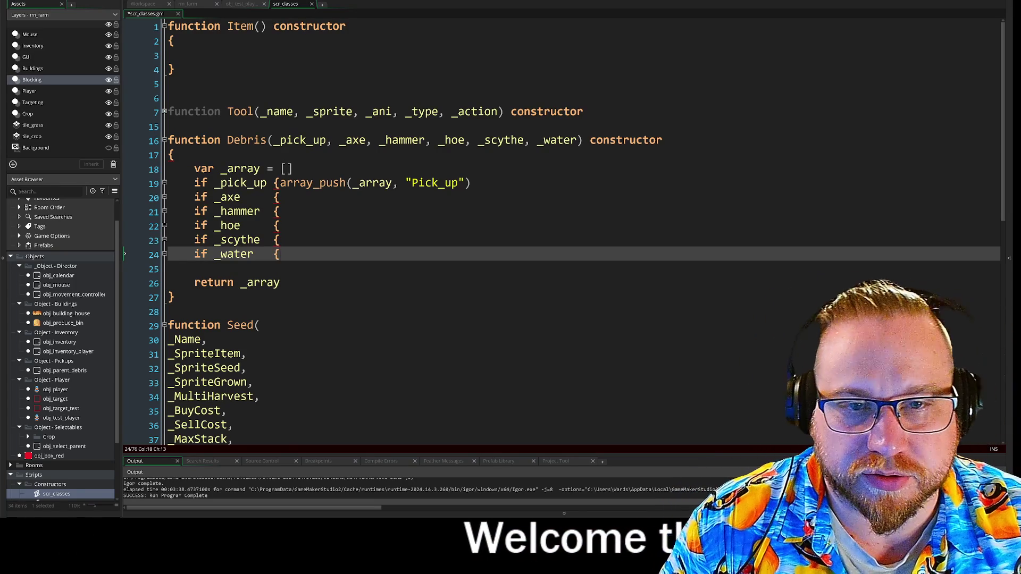
pyautogui.doubleClick(246, 140)
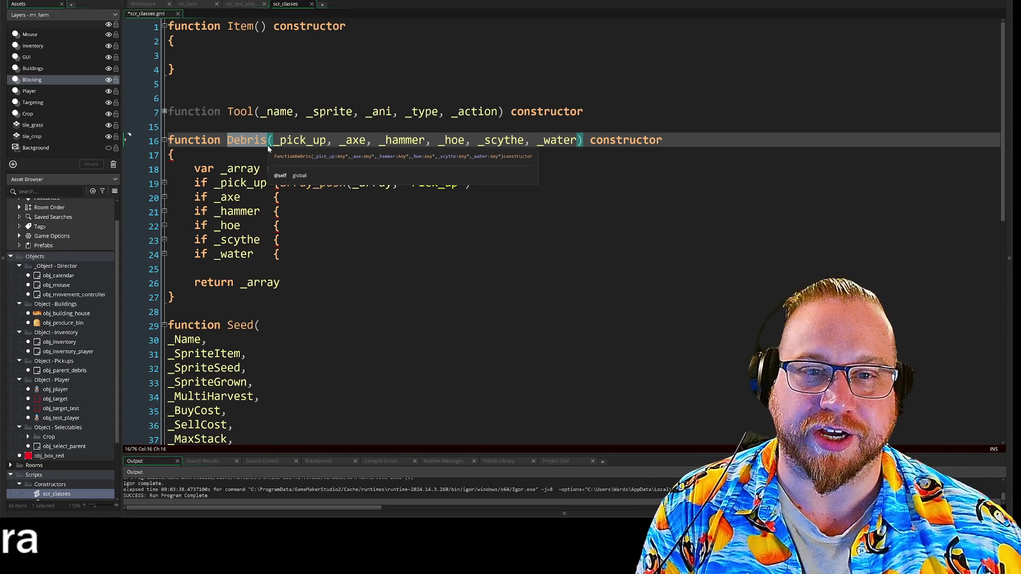
# - Review the Debris constructor header and body, ending on the _pick_up line
pyautogui.press('Up')
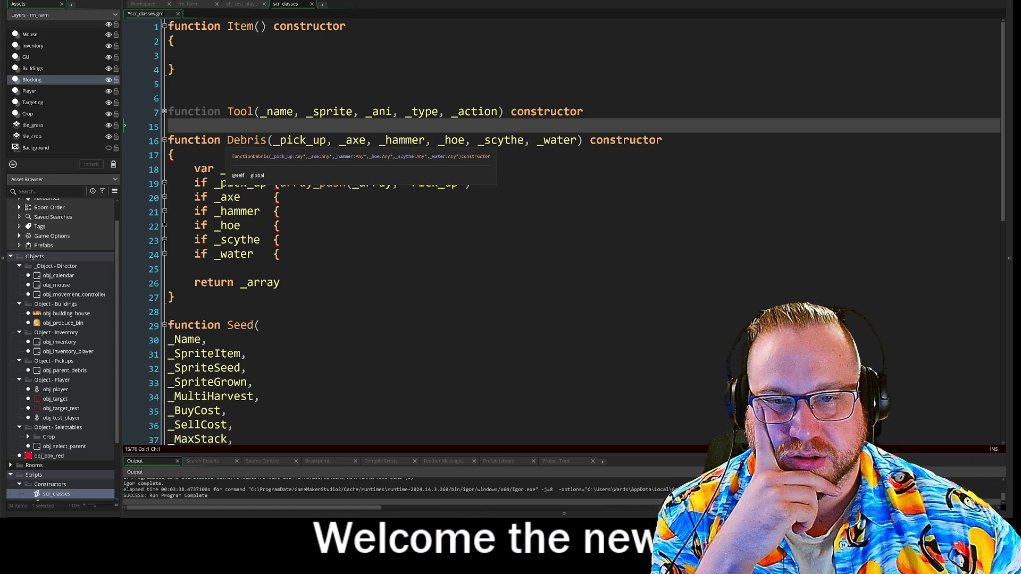
pyautogui.click(252, 141)
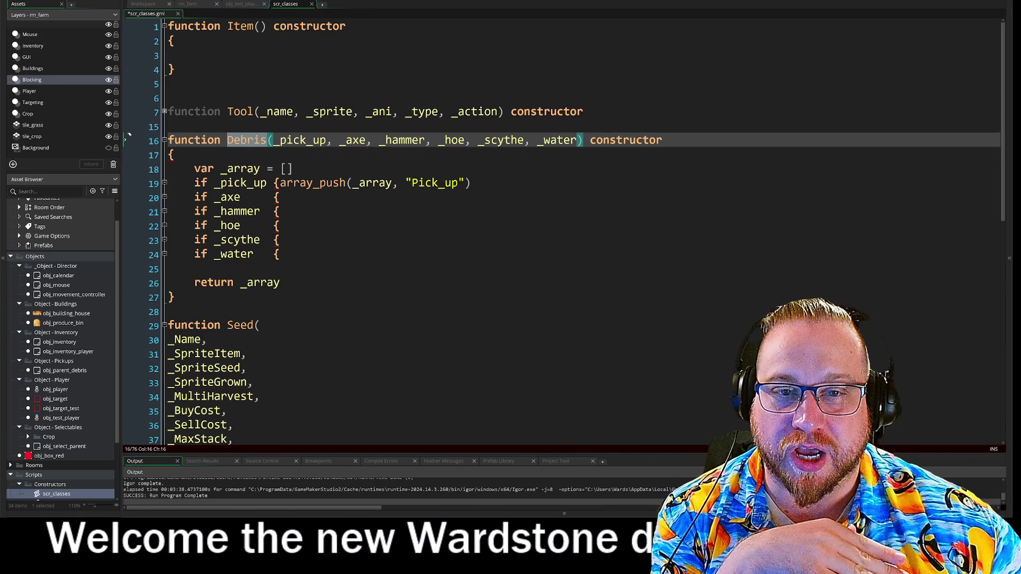
pyautogui.moveTo(195, 140); pyautogui.dragTo(662, 141)
pyautogui.press('Right')
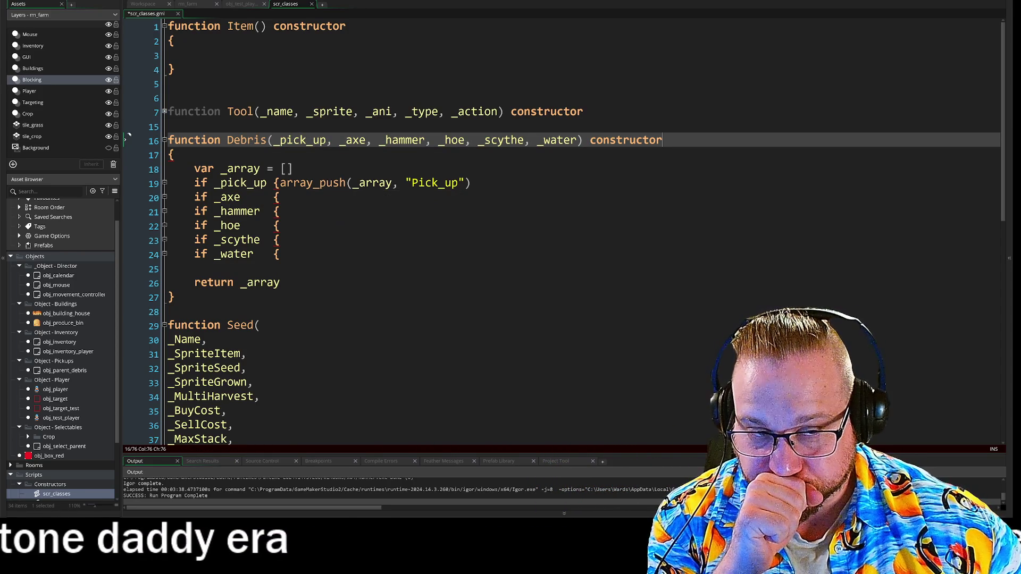
pyautogui.moveTo(221, 169)
pyautogui.mouseDown()
pyautogui.moveTo(293, 169)
pyautogui.moveTo(260, 256)
pyautogui.mouseUp()
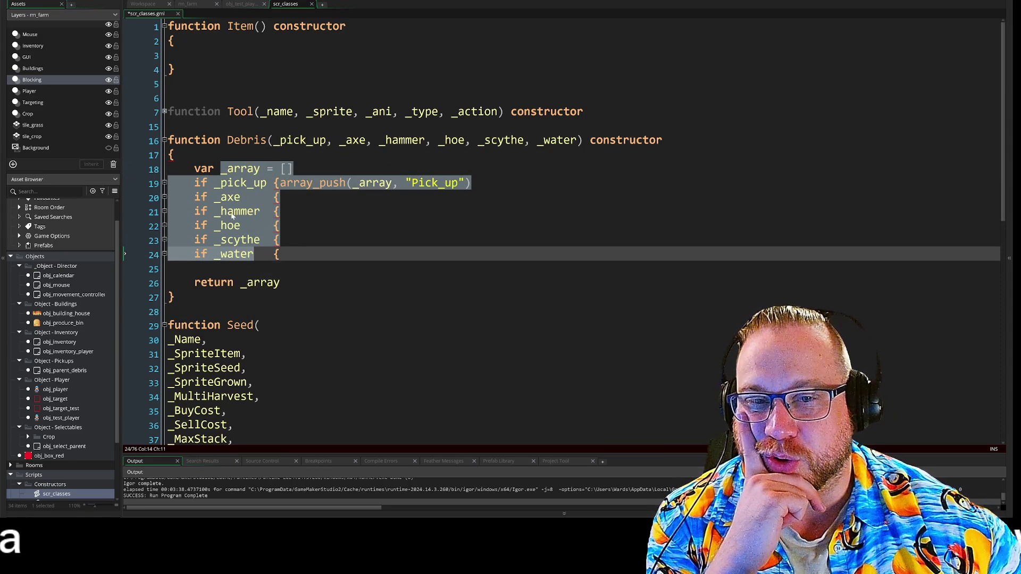
pyautogui.click(223, 198)
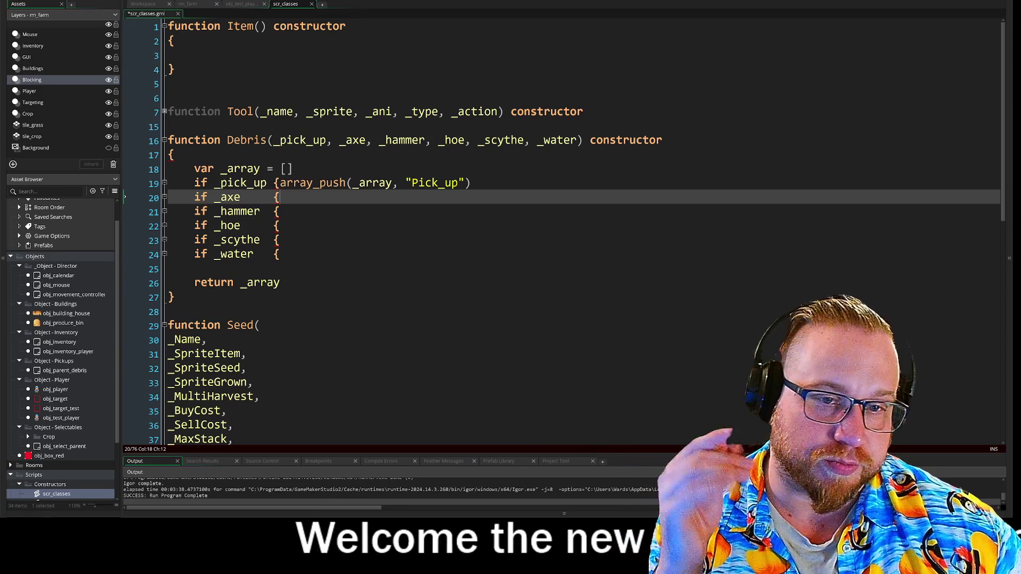
pyautogui.press('Up')
# - Close the _pick_up if-block with a brace and copy its array_push call
pyautogui.press('End')
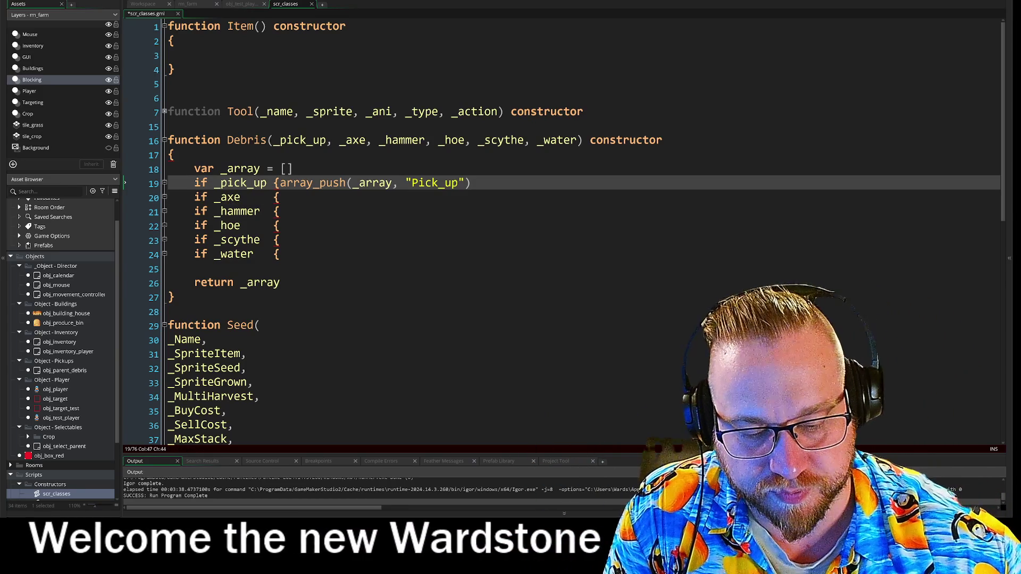
pyautogui.write('}')
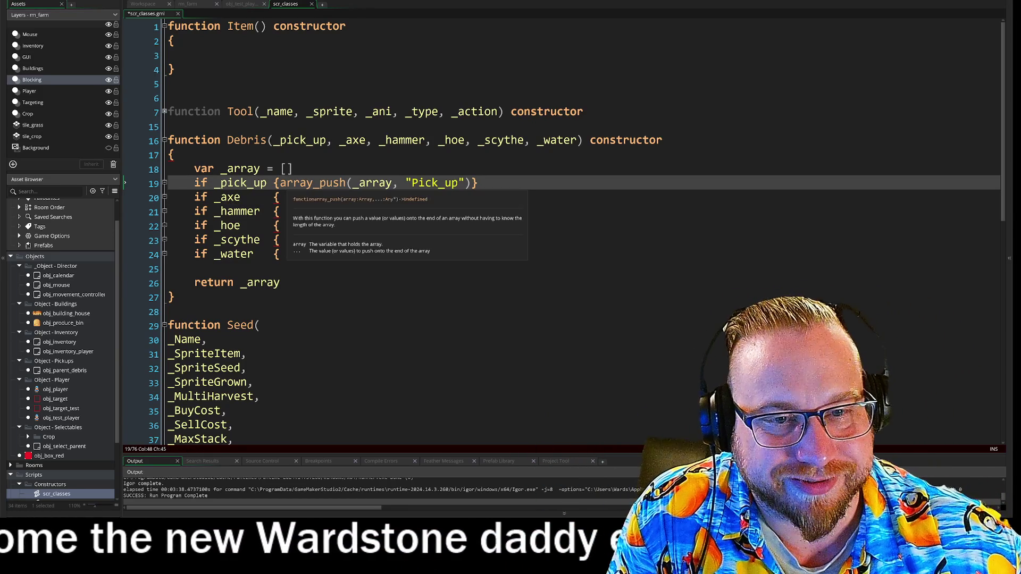
pyautogui.click(473, 185)
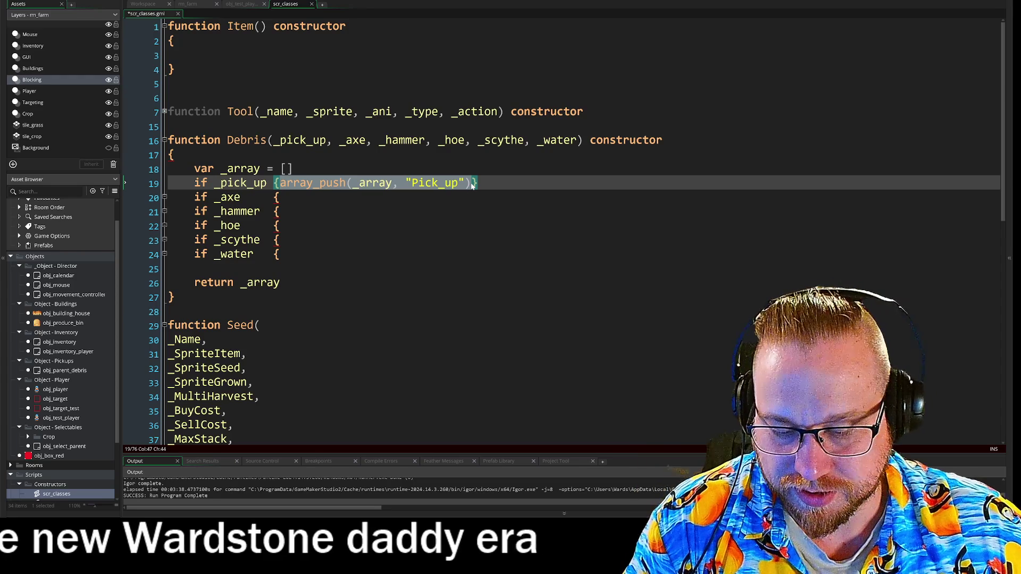
pyautogui.hotkey('ctrl', 'c')
# - Paste the array_push call into the _axe, _hammer, _hoe, _scythe and _water checks
pyautogui.press('Down')
pyautogui.hotkey('ctrl', 'v')
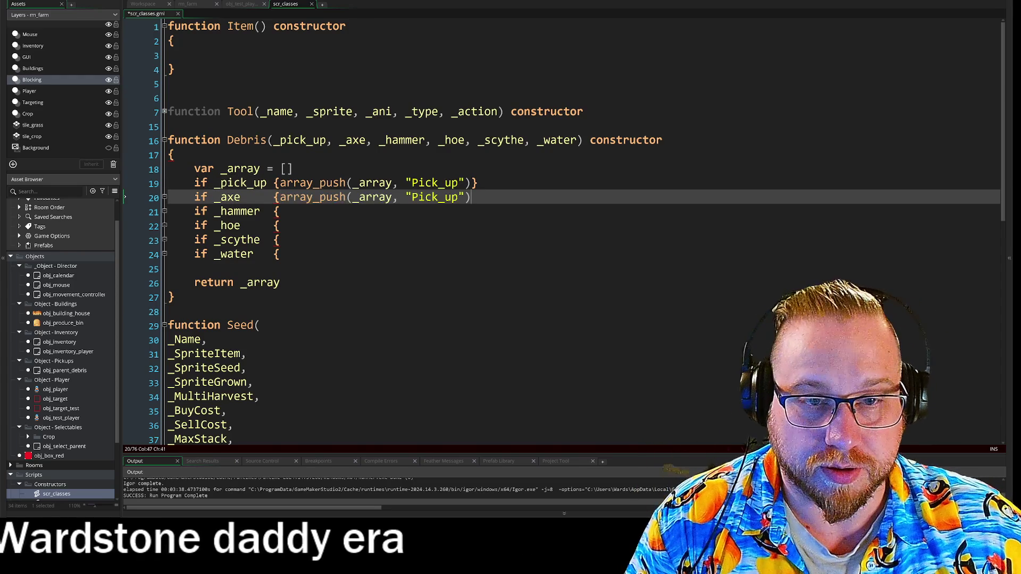
pyautogui.press('Down')
pyautogui.hotkey('ctrl', 'v')
pyautogui.press('Down')
pyautogui.hotkey('ctrl', 'v')
pyautogui.press('Down')
pyautogui.hotkey('ctrl', 'v')
pyautogui.press('Down')
pyautogui.hotkey('ctrl', 'v')
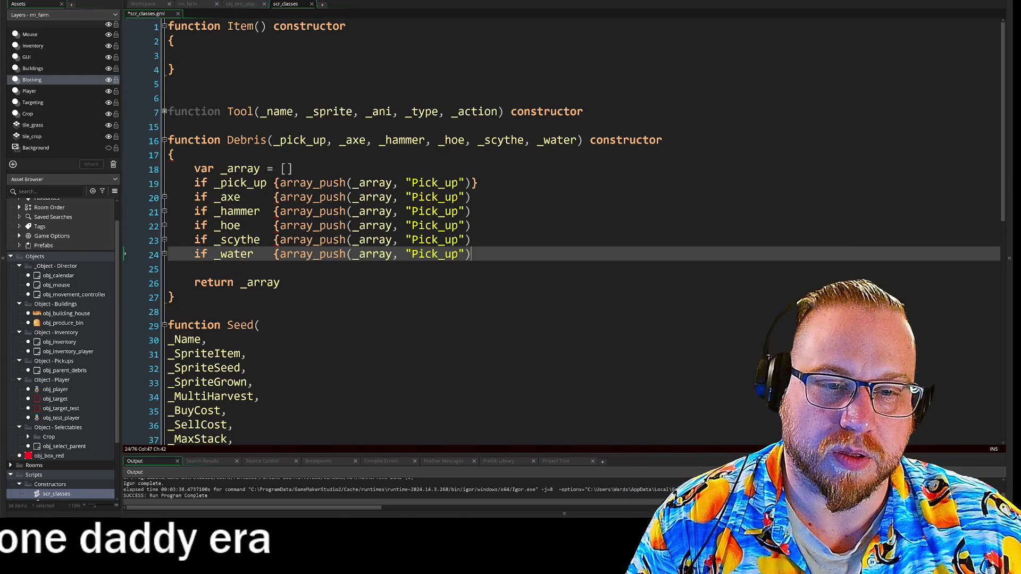
# - Replace the pasted 'Pick_up' strings with 'Axe', 'Hammer', 'Hoe', 'Scythe' and 'Water'
pyautogui.click(221, 197)
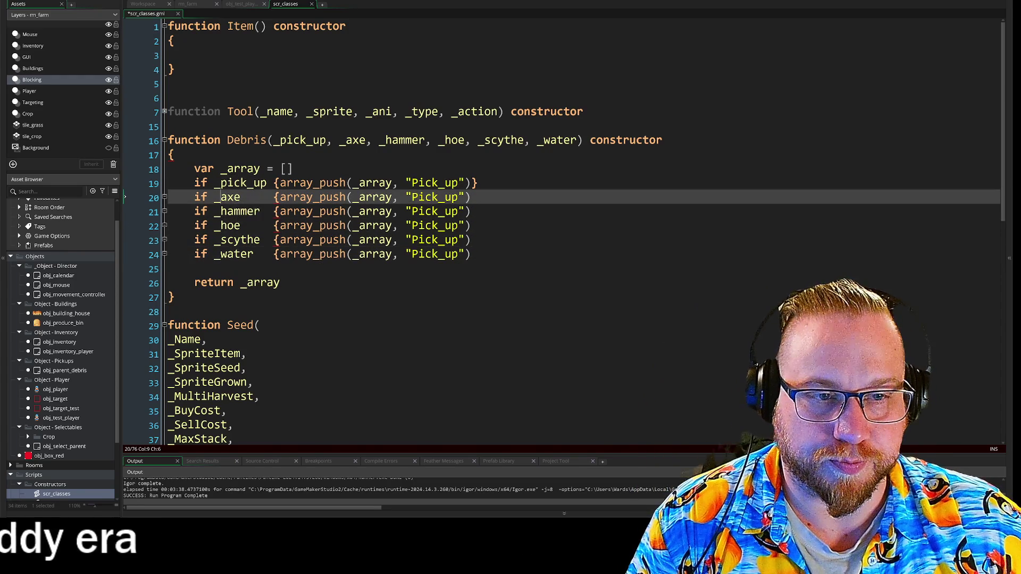
pyautogui.doubleClick(435, 197)
pyautogui.write('Axe')
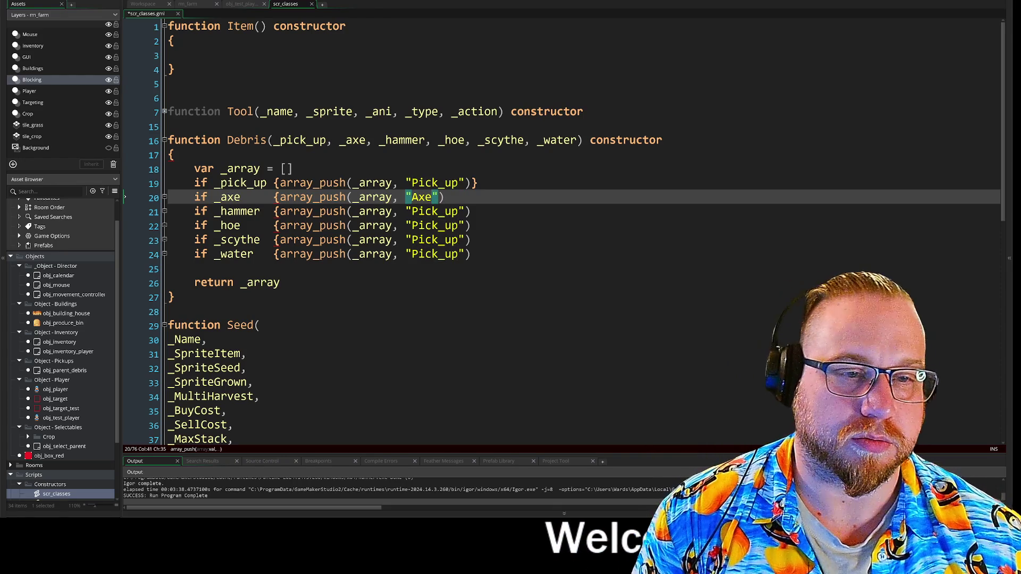
pyautogui.doubleClick(434, 212)
pyautogui.write('Hammer')
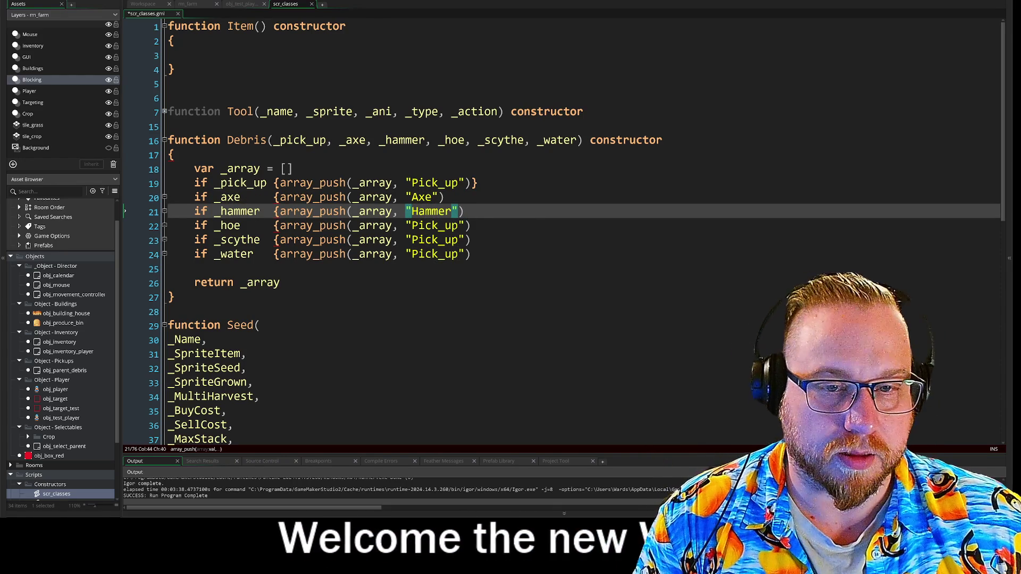
pyautogui.doubleClick(434, 226)
pyautogui.write('Hoe')
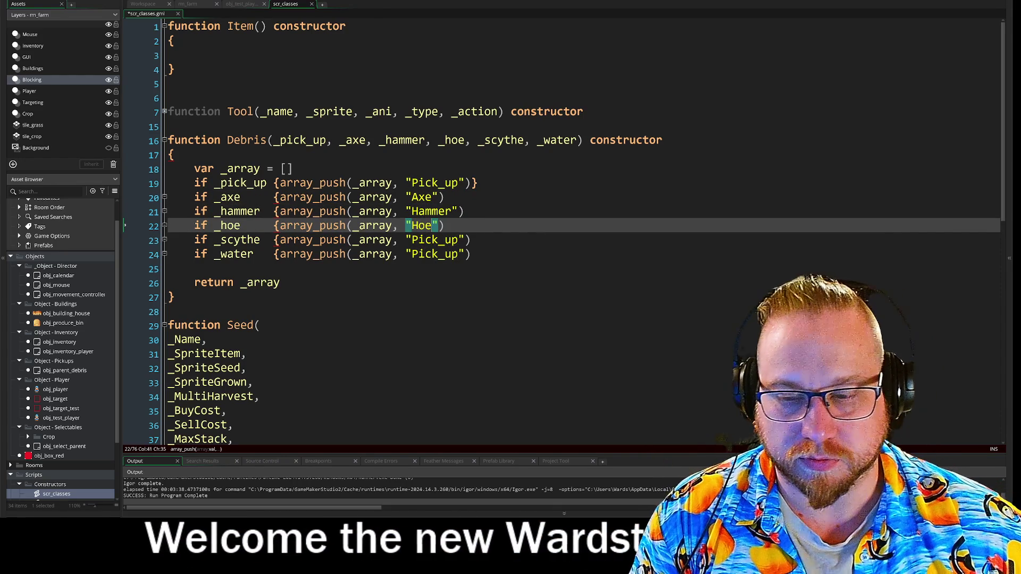
pyautogui.doubleClick(434, 240)
pyautogui.write('Scyt')
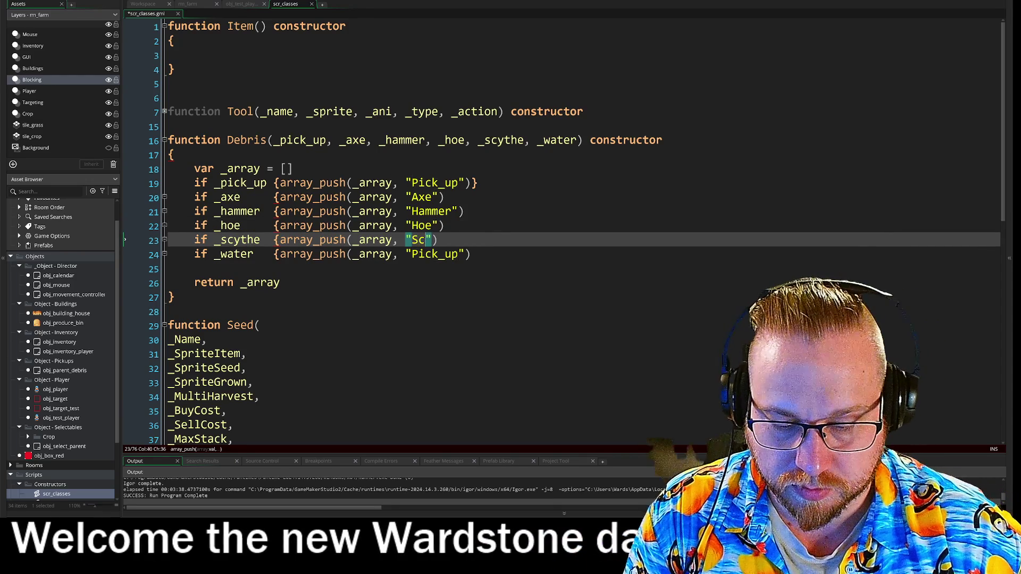
pyautogui.write('he')
pyautogui.doubleClick(434, 254)
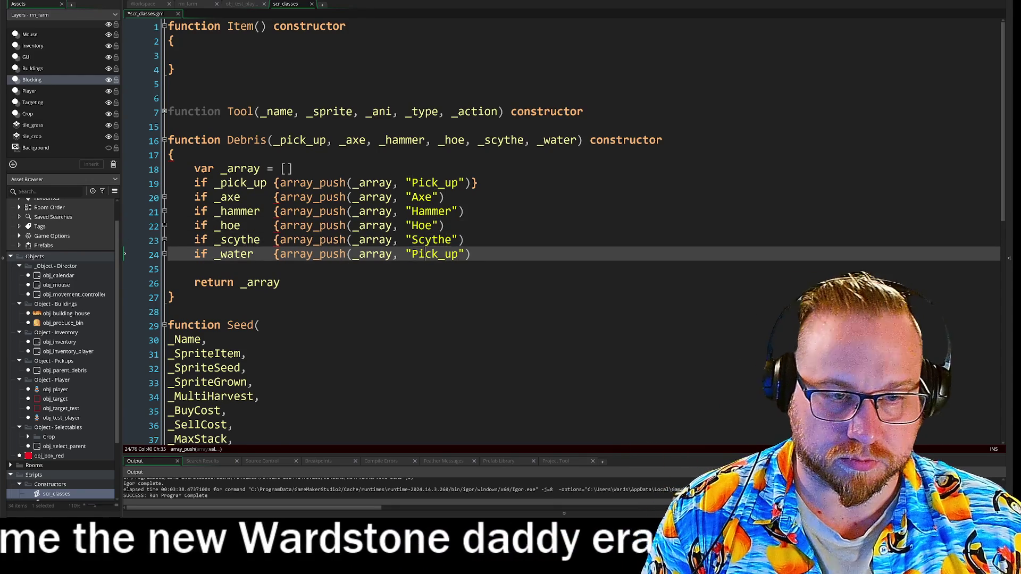
pyautogui.write('Water')
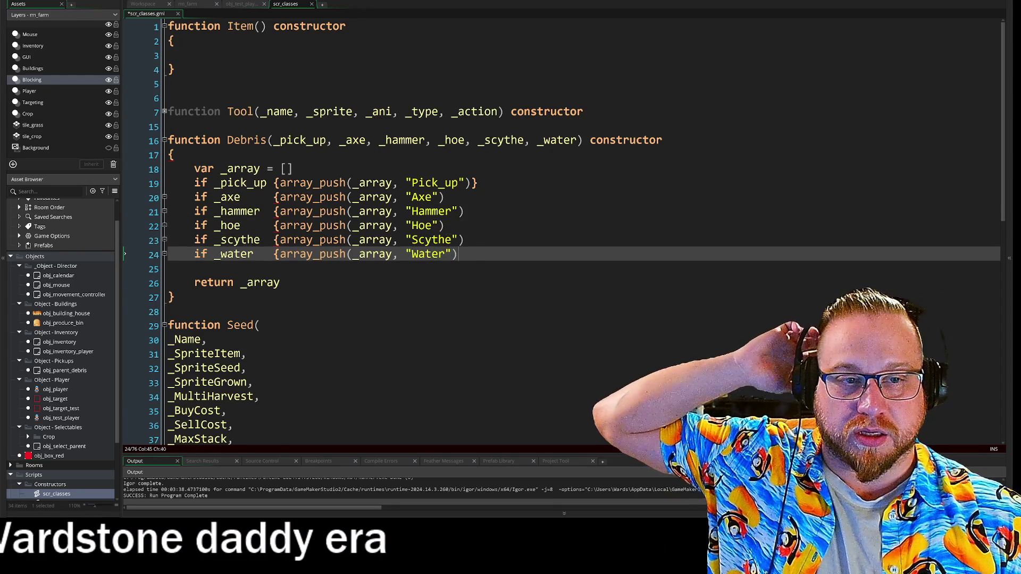
pyautogui.click(444, 197)
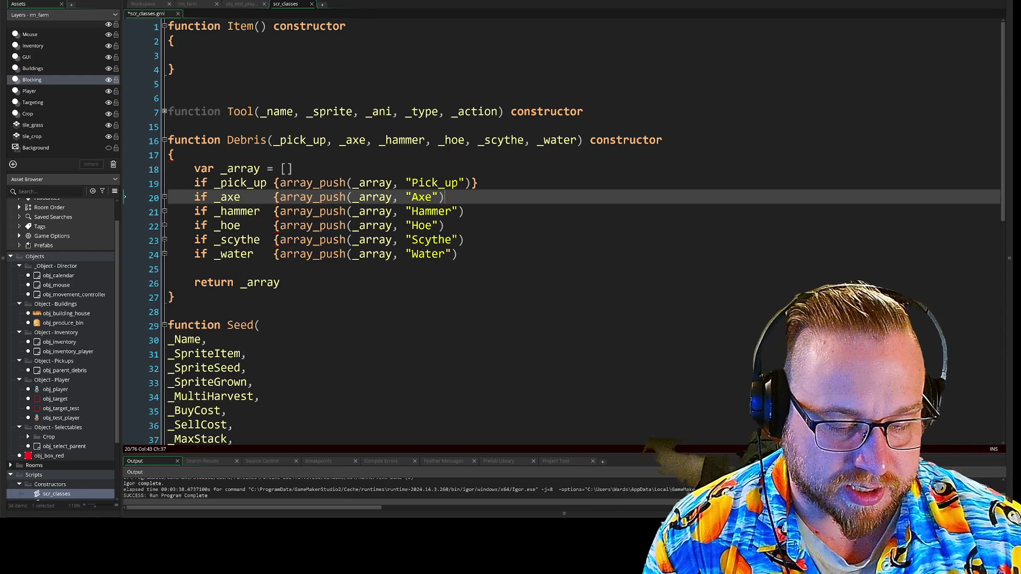
pyautogui.write('}')
# - Add closing braces to the remaining tool-check if-blocks
pyautogui.click(464, 212)
pyautogui.write('}')
pyautogui.click(444, 226)
pyautogui.write('}')
pyautogui.click(464, 240)
pyautogui.write('}')
pyautogui.click(457, 254)
pyautogui.write('}')
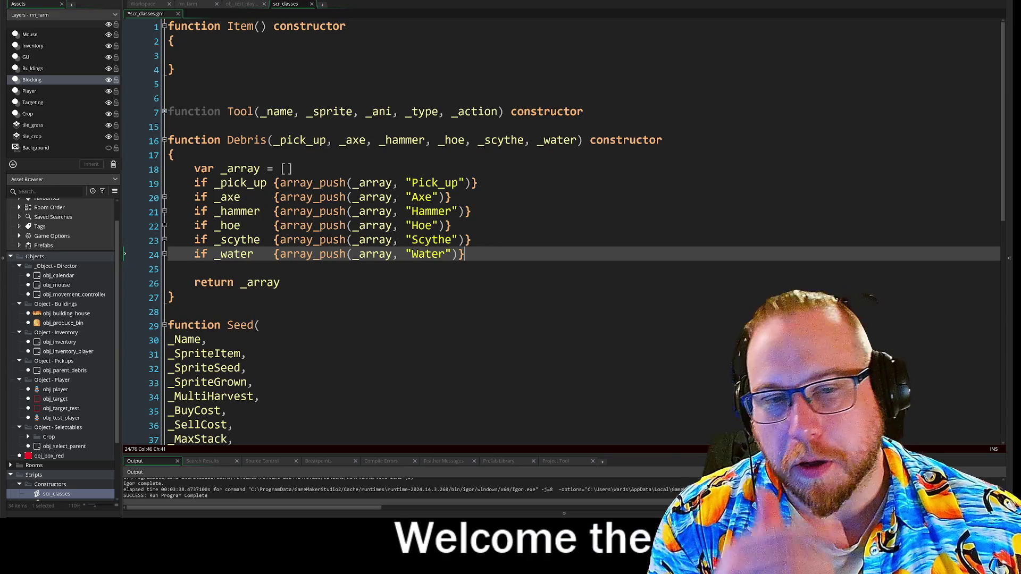
# - End the _pick_up through _water lines with semicolons
pyautogui.click(293, 169)
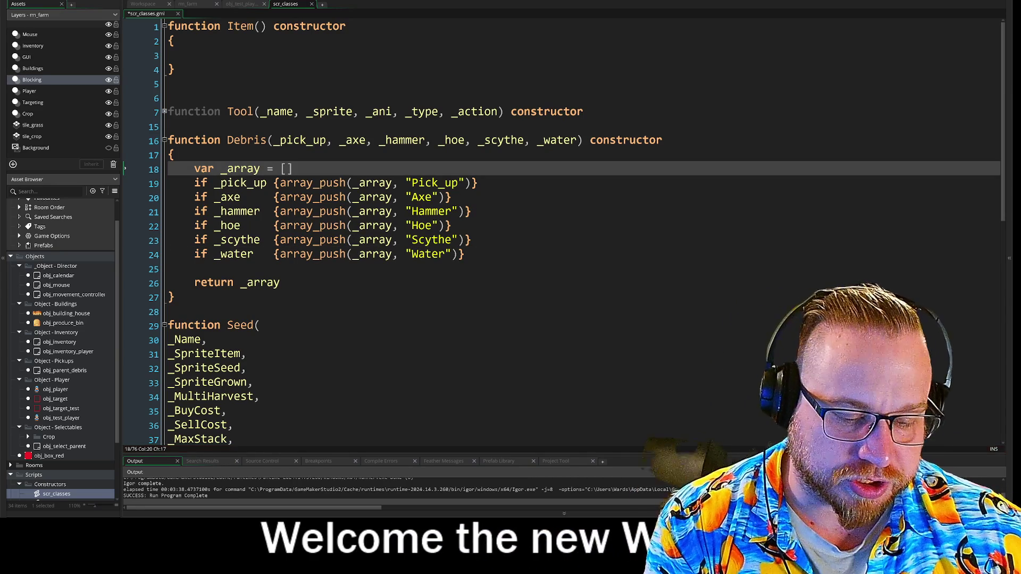
pyautogui.click(477, 183)
pyautogui.write(';')
pyautogui.click(451, 197)
pyautogui.write(';')
pyautogui.click(470, 212)
pyautogui.write(';')
pyautogui.click(451, 226)
pyautogui.write(';')
pyautogui.click(471, 240)
pyautogui.write(';')
pyautogui.click(464, 254)
pyautogui.write(';')
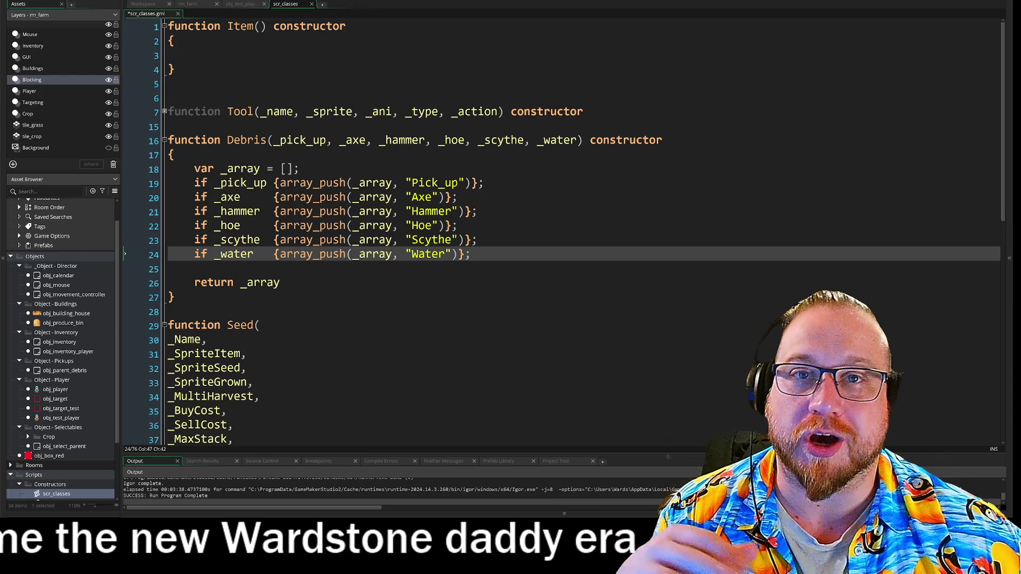
pyautogui.click(194, 269)
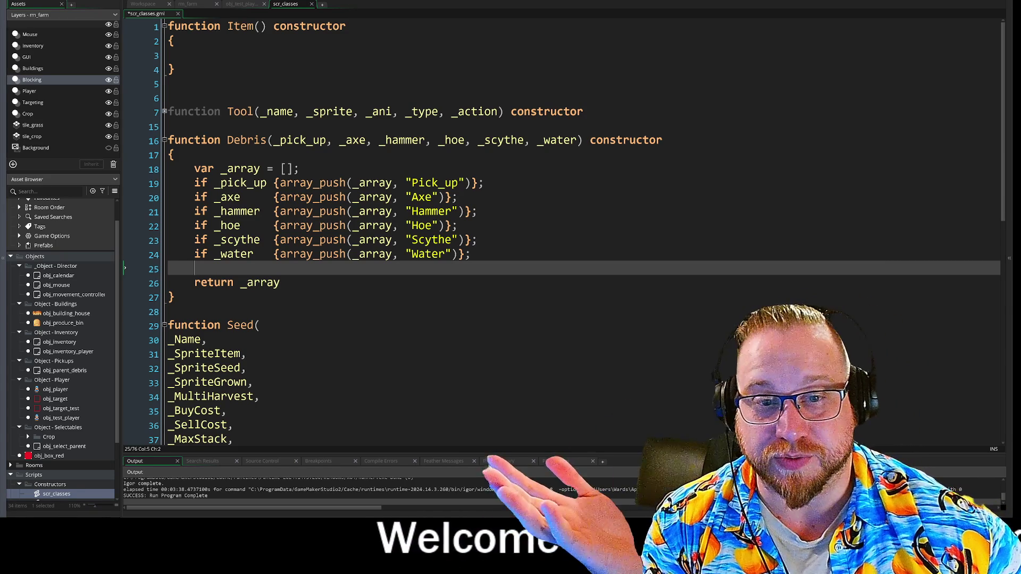
# - Look over the _scythe and _water lines and the whole Debris constructor
pyautogui.click(478, 240)
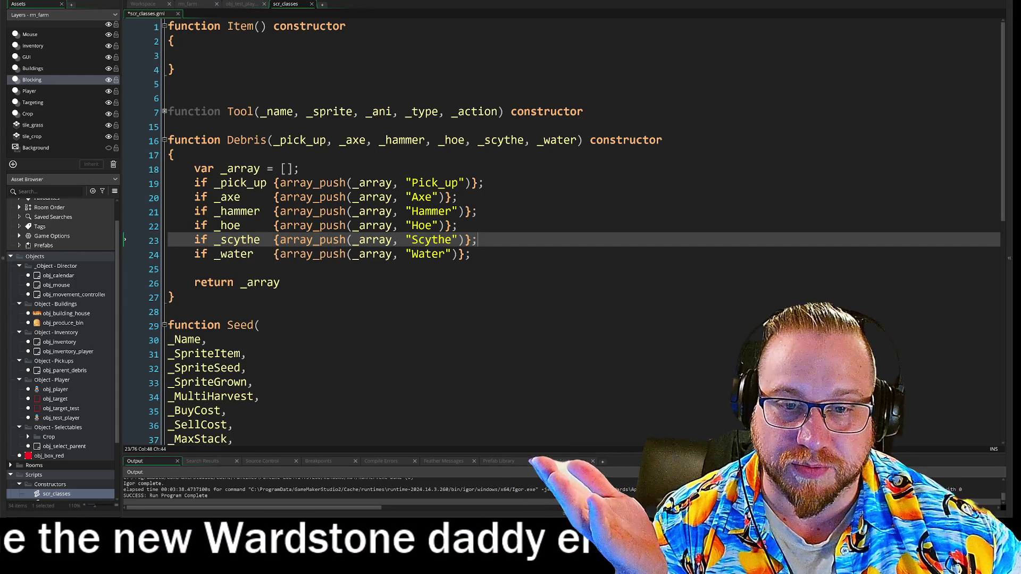
pyautogui.moveTo(221, 254); pyautogui.dragTo(471, 254)
pyautogui.press('Right')
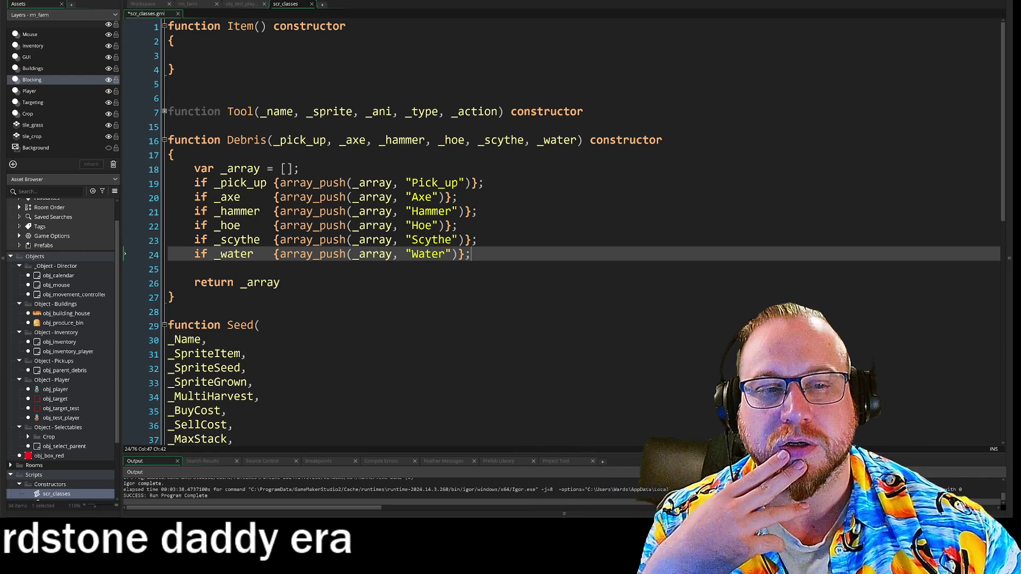
pyautogui.moveTo(168, 140)
pyautogui.mouseDown()
pyautogui.moveTo(281, 282)
pyautogui.moveTo(175, 296)
pyautogui.mouseUp()
pyautogui.click(175, 296)
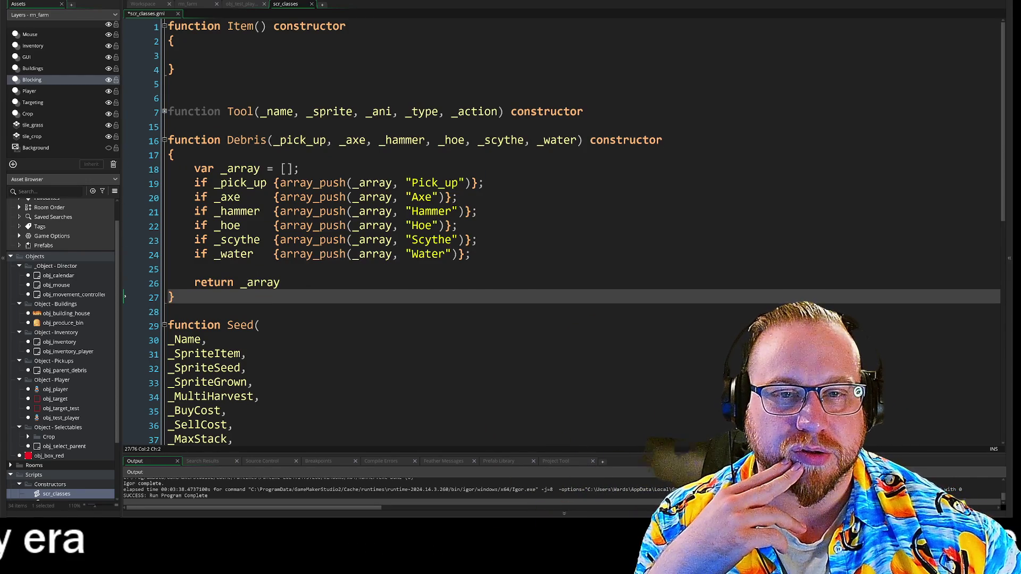
# - Fold the Debris constructor and save scr_classes with Ctrl+S
pyautogui.click(165, 141)
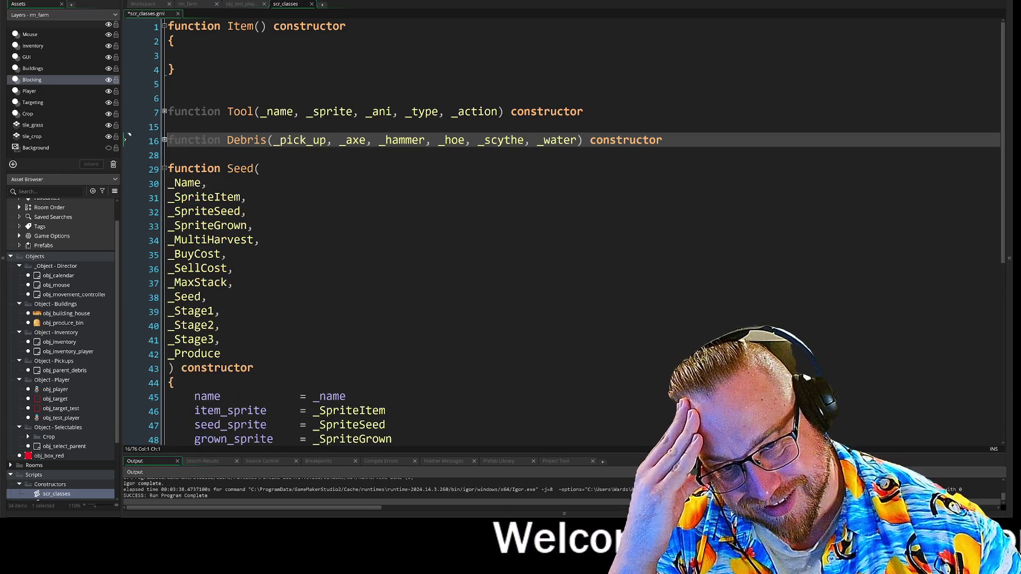
pyautogui.press('Down')
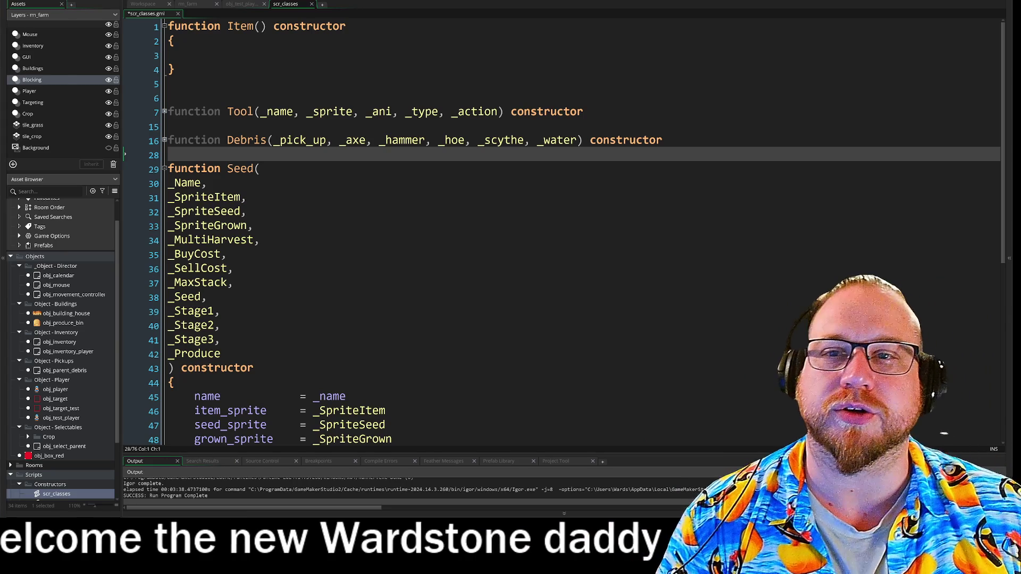
pyautogui.hotkey('ctrl', 's')
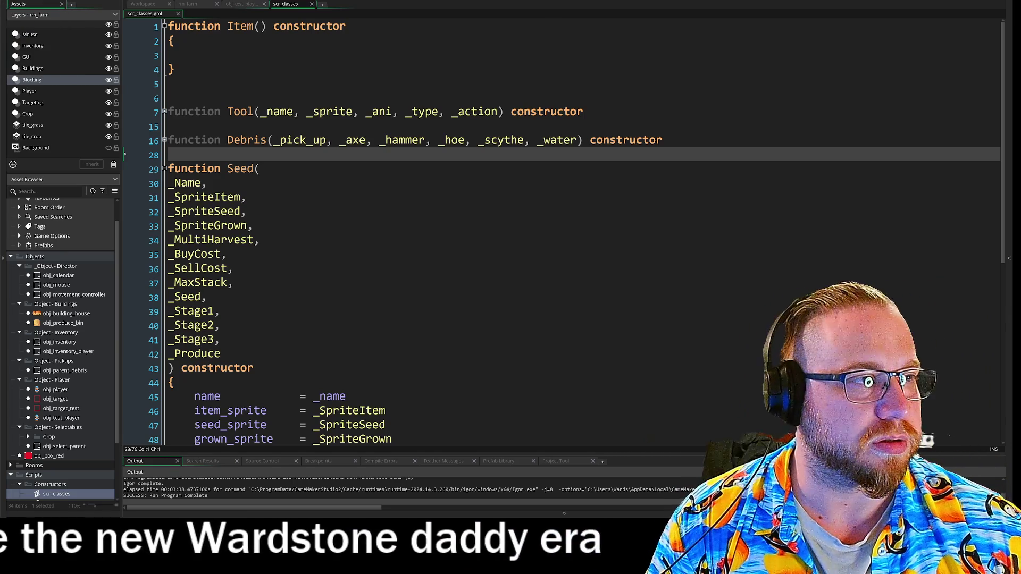